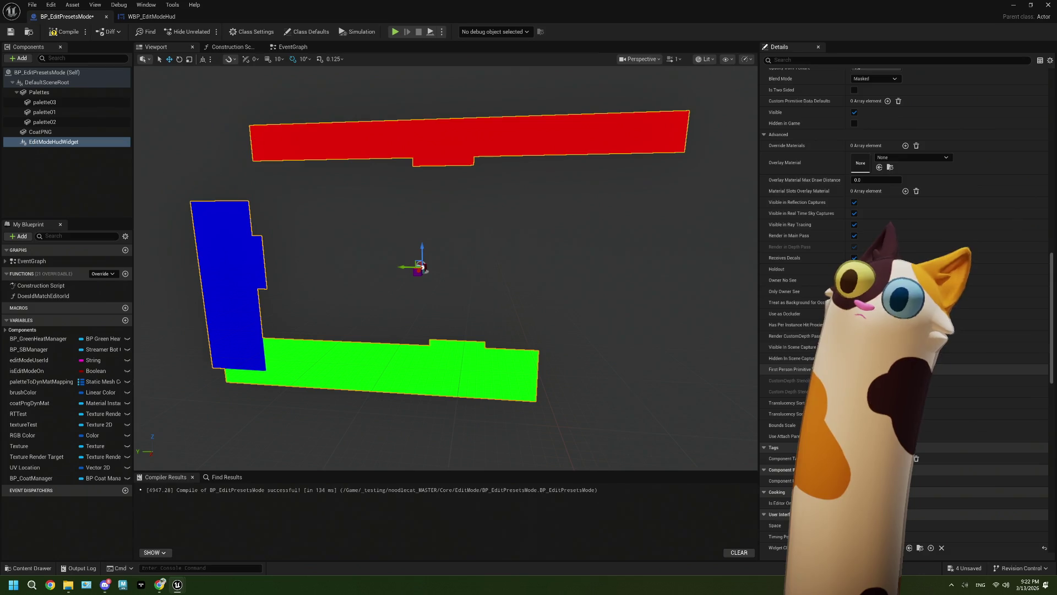
# - Scroll the EditModeHudWidget Details down to User Interface and expand its Advanced settings
pyautogui.scroll(-1, 903, 368)
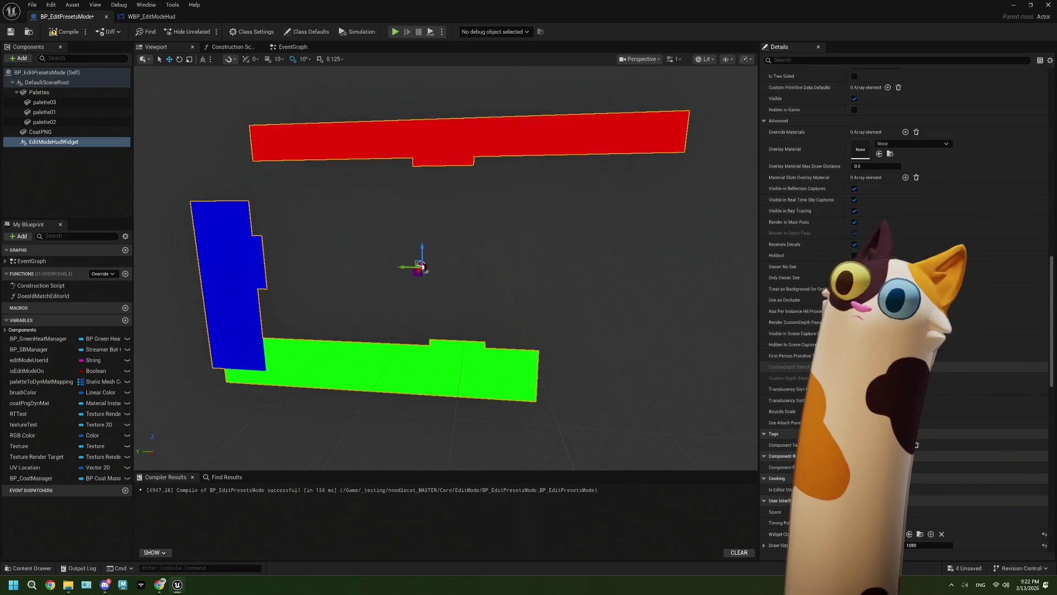
pyautogui.scroll(-2, 903, 368)
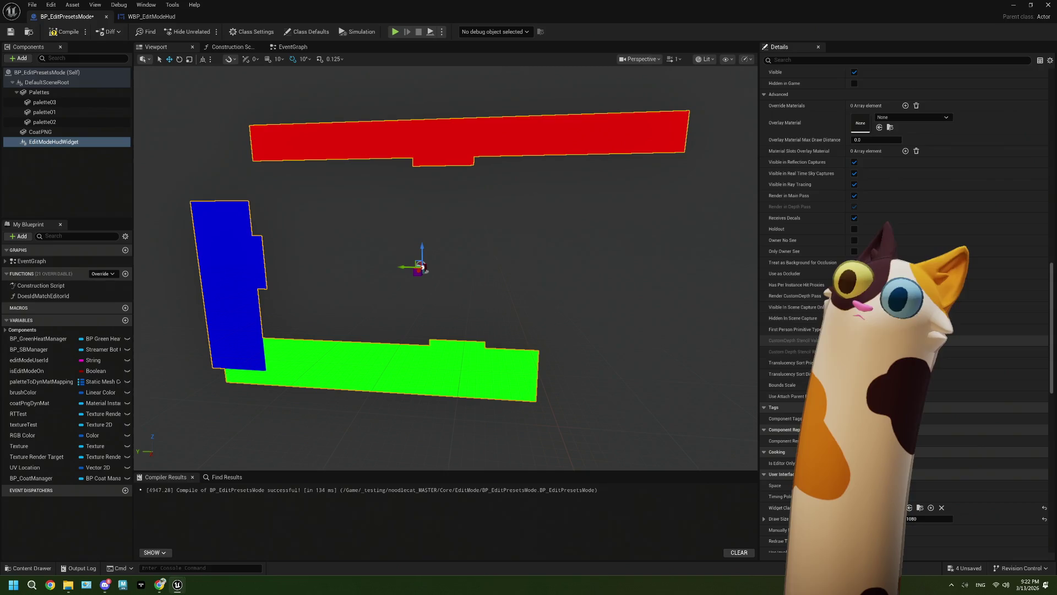
pyautogui.scroll(-8, 903, 368)
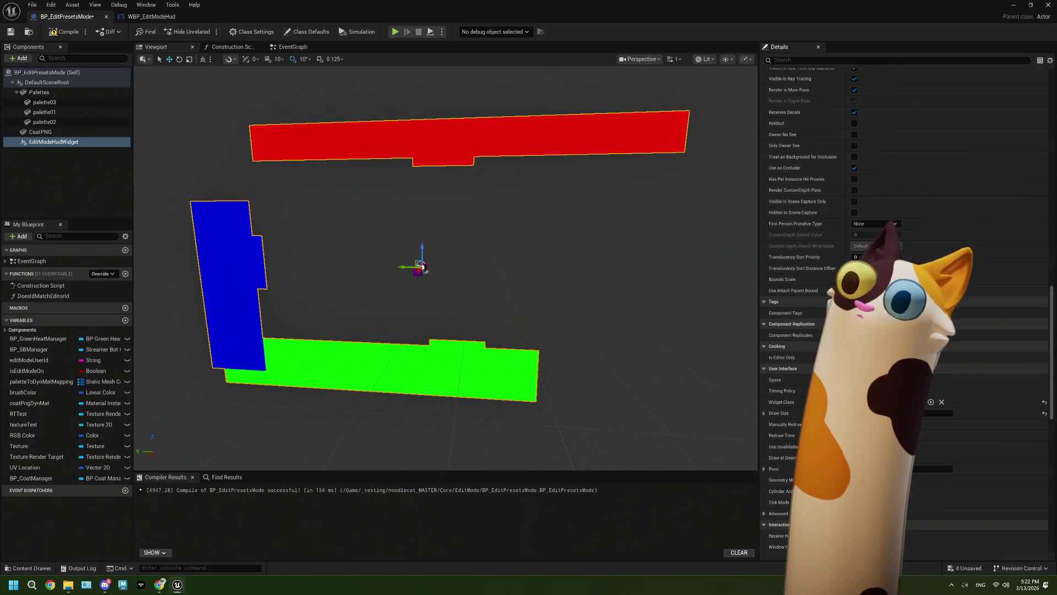
pyautogui.scroll(-3, 903, 368)
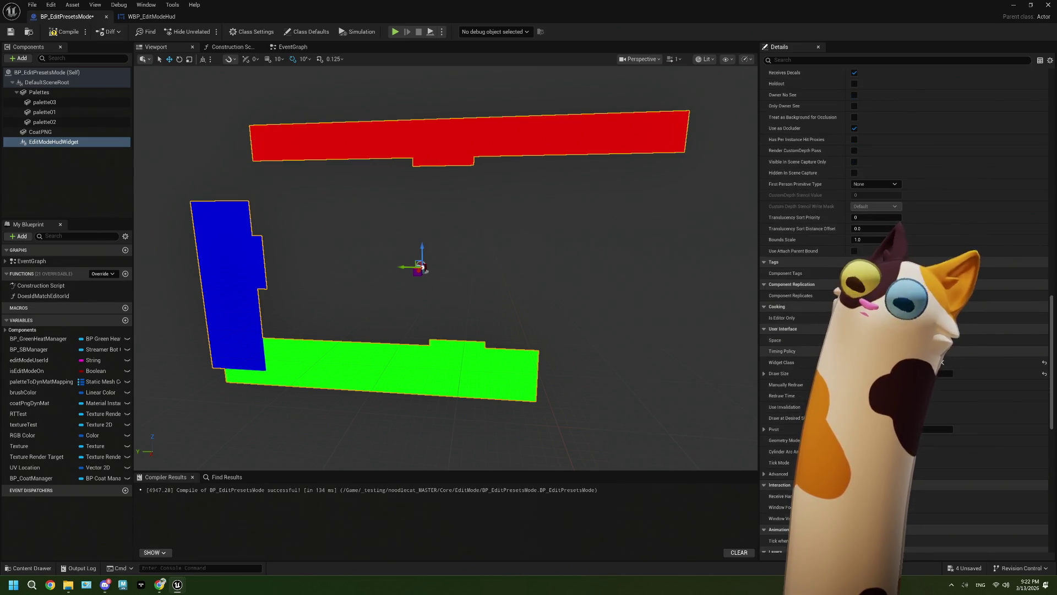
pyautogui.scroll(-2, 943, 362)
pyautogui.scroll(-2, 903, 309)
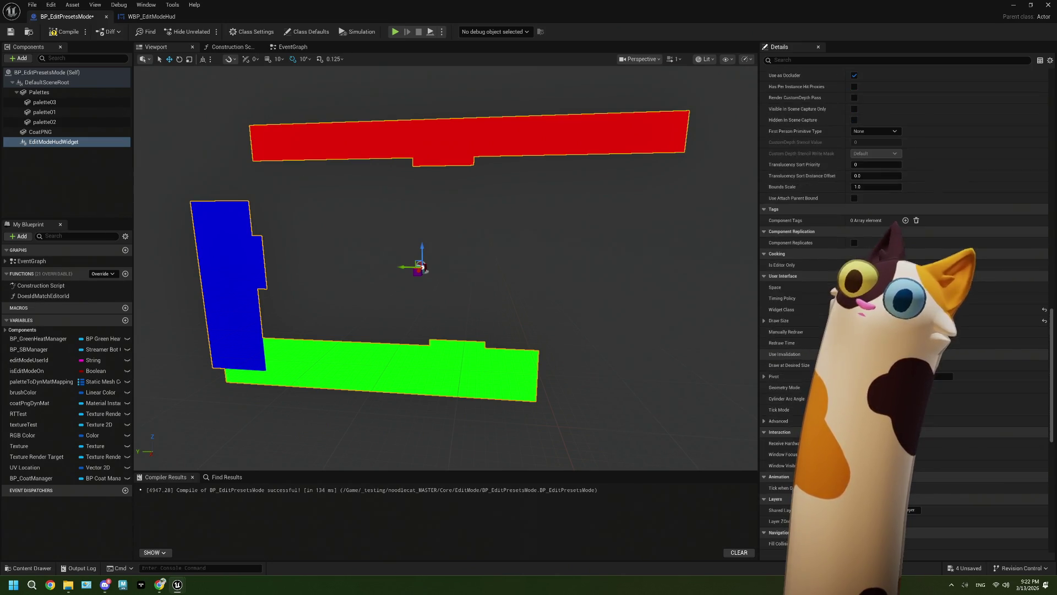
pyautogui.scroll(-1, 903, 309)
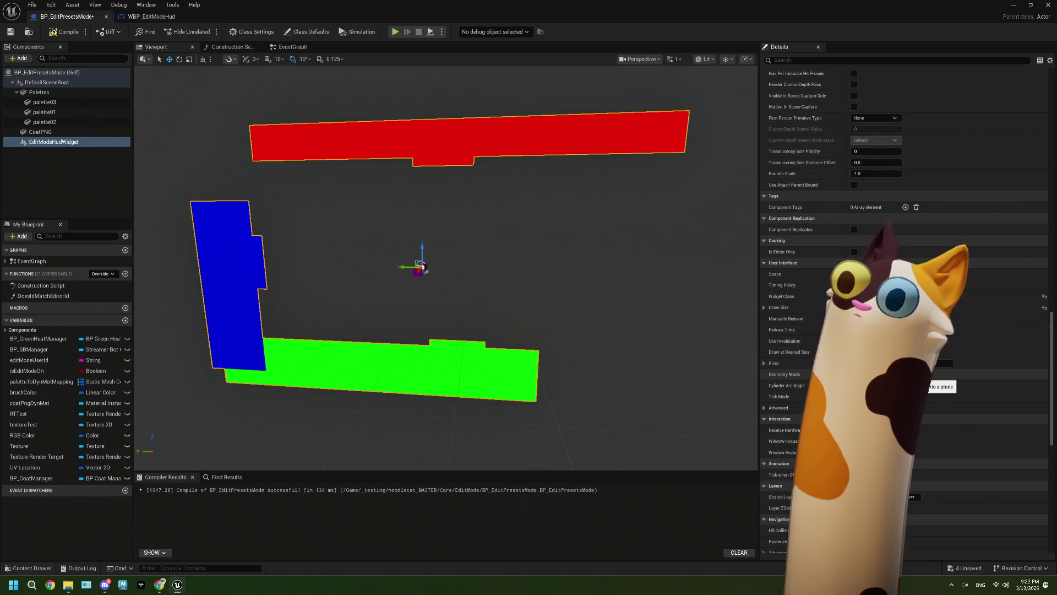
pyautogui.scroll(-2, 881, 378)
pyautogui.click(881, 380)
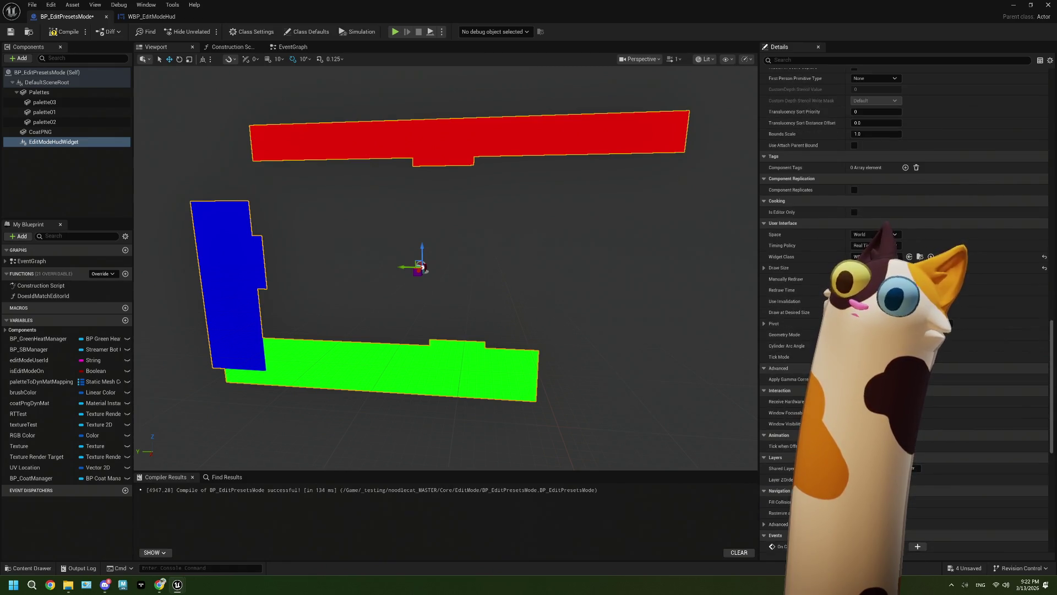
# - Review the advanced User Interface settings, then restore down the Blueprint editor to reveal the level
pyautogui.scroll(-4, 880, 380)
pyautogui.scroll(-3, 816, 368)
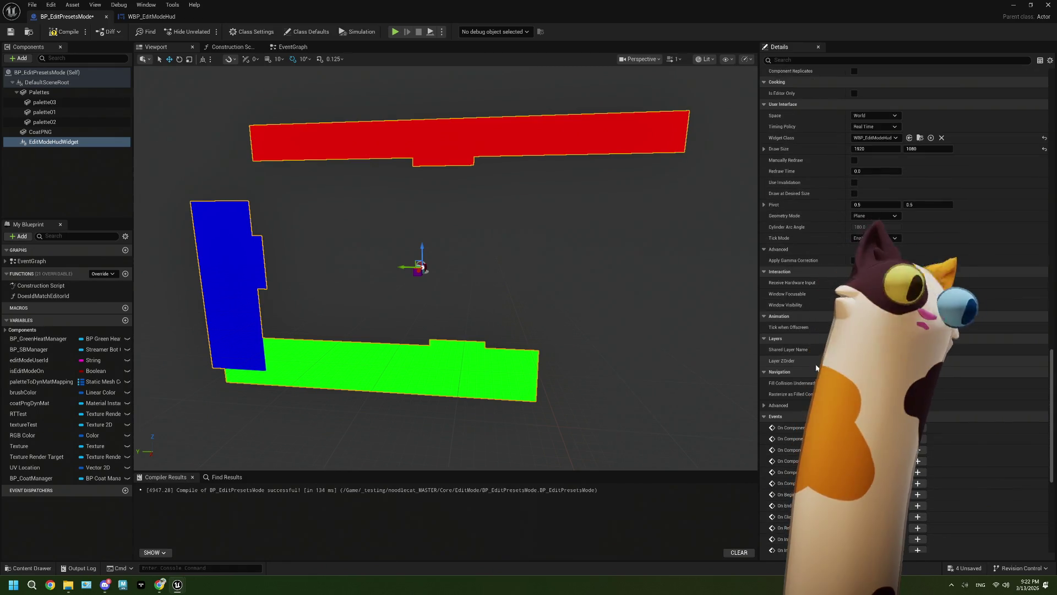
pyautogui.scroll(-2, 817, 367)
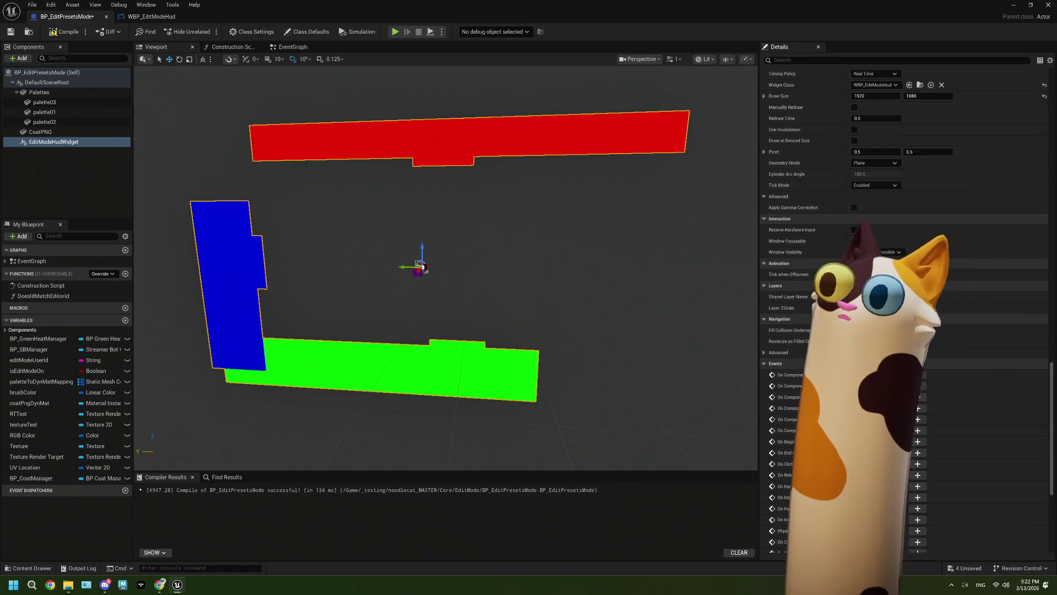
pyautogui.scroll(10, 817, 368)
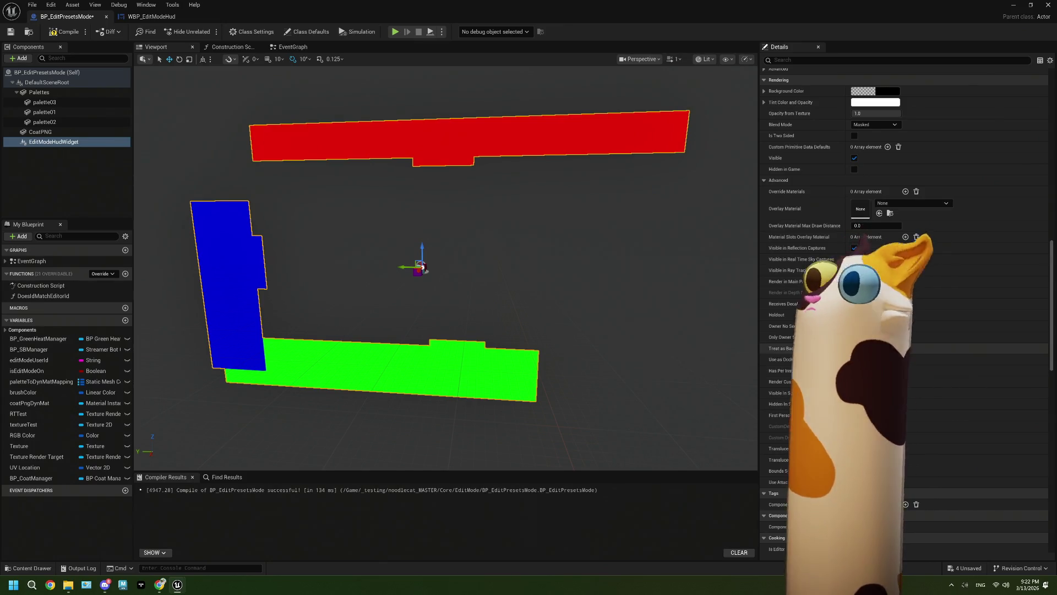
pyautogui.scroll(2, 816, 296)
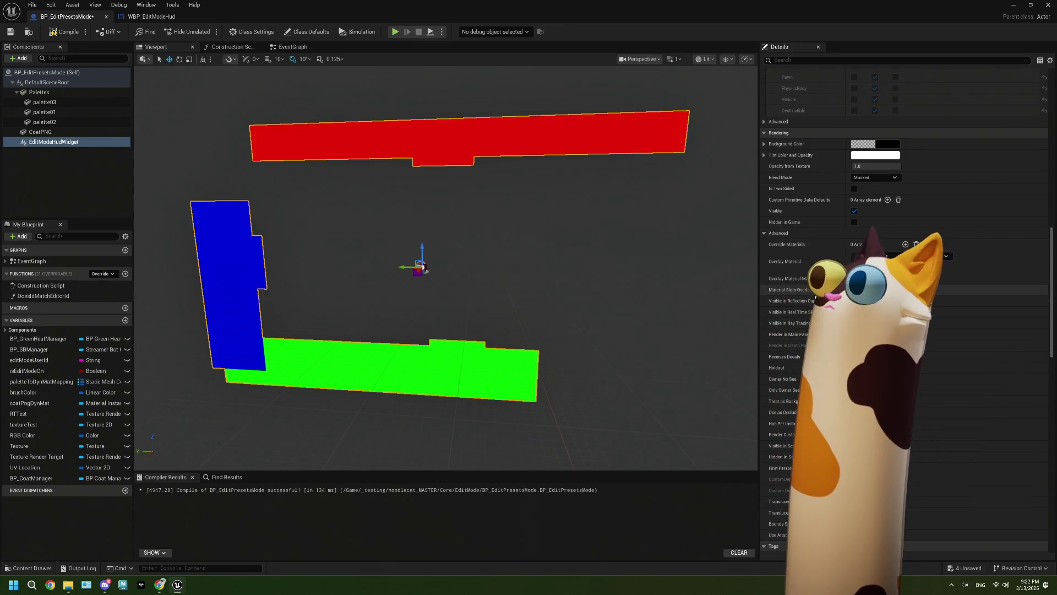
pyautogui.scroll(6, 815, 296)
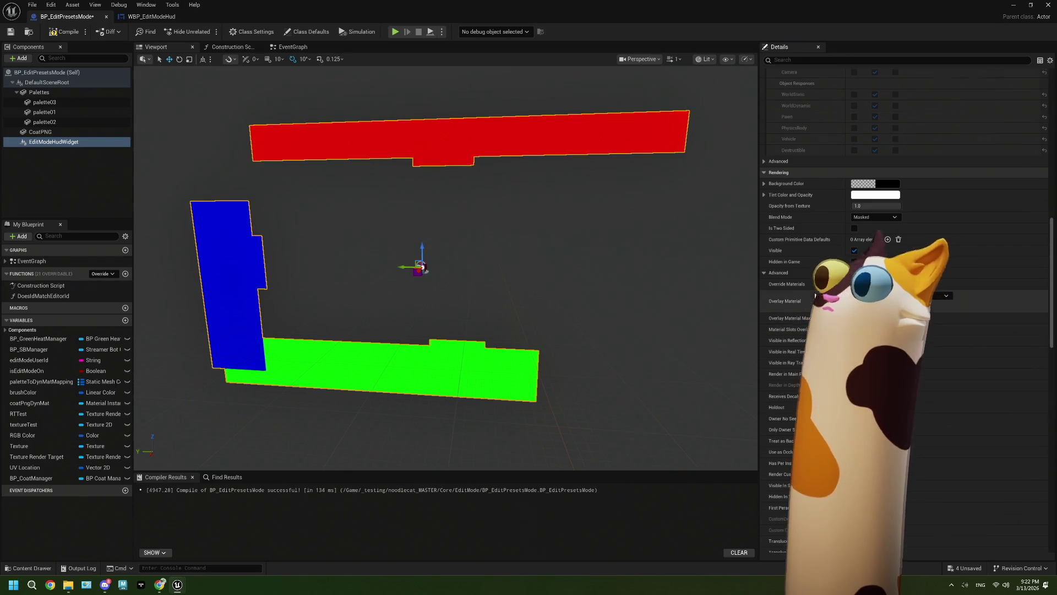
pyautogui.scroll(1, 830, 214)
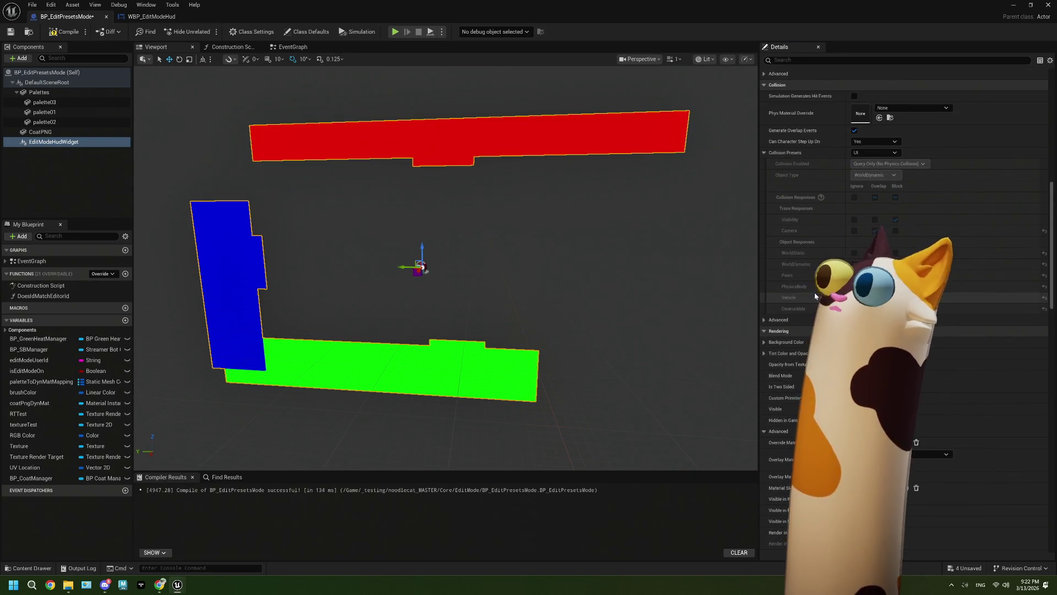
pyautogui.scroll(11, 829, 214)
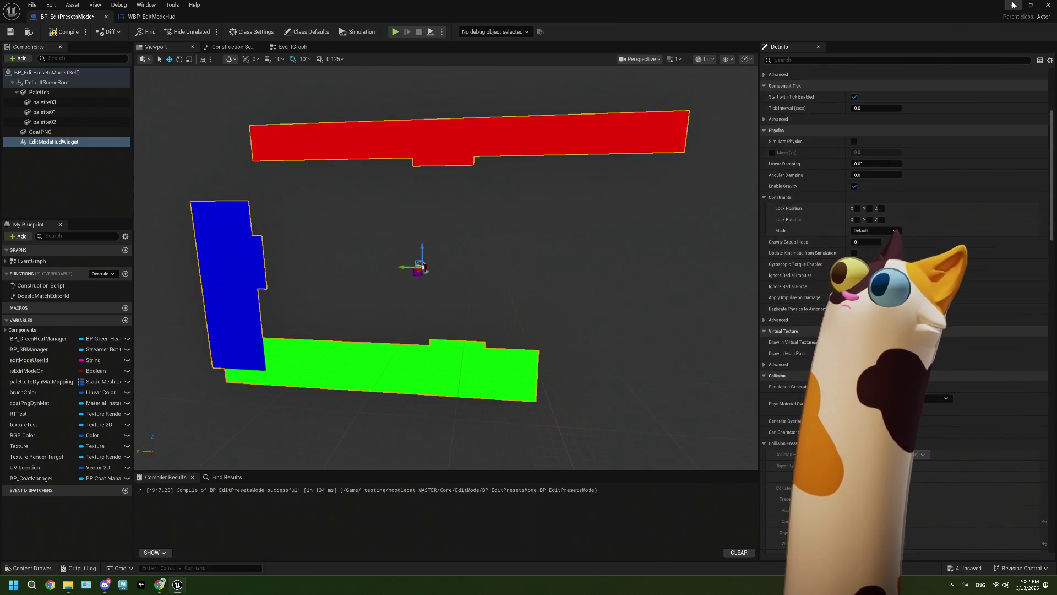
pyautogui.press('super+Down')
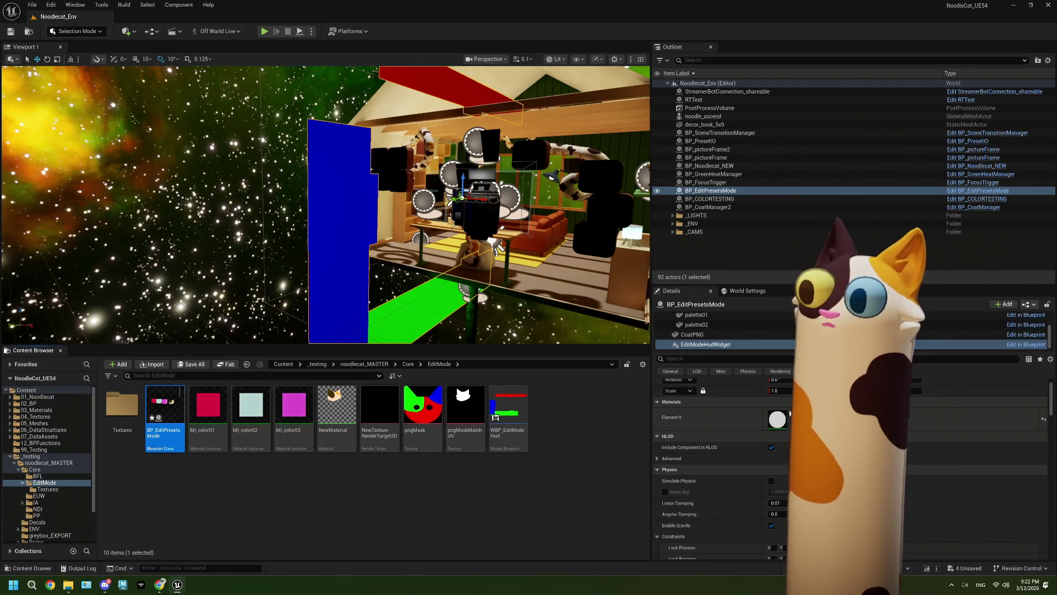
# - Select the PostProcessVolume and browse its Rendering settings through Ambient Occlusion and Motion Blur
pyautogui.click(709, 107)
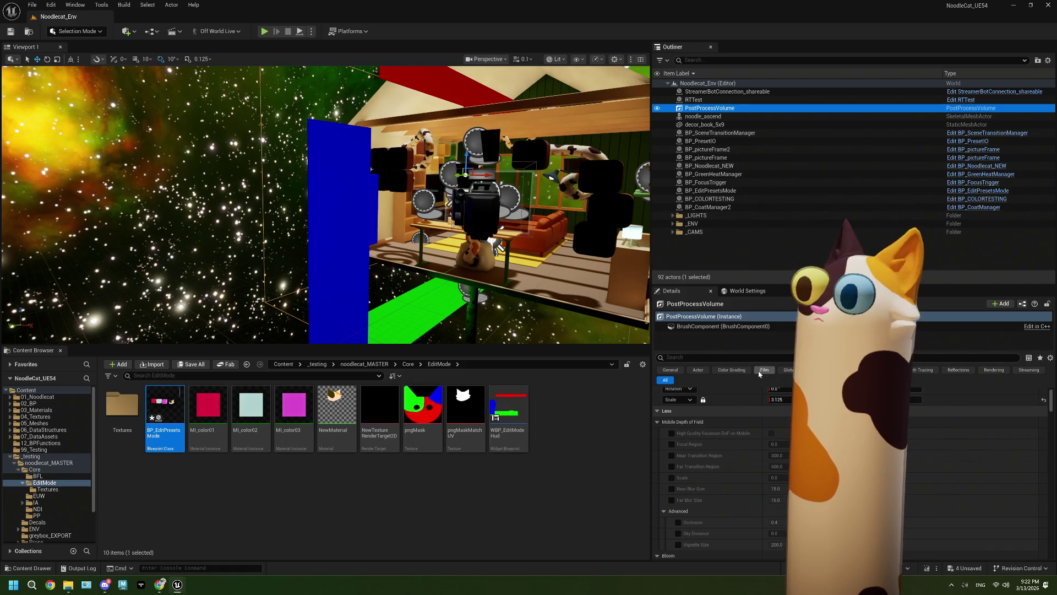
pyautogui.click(994, 369)
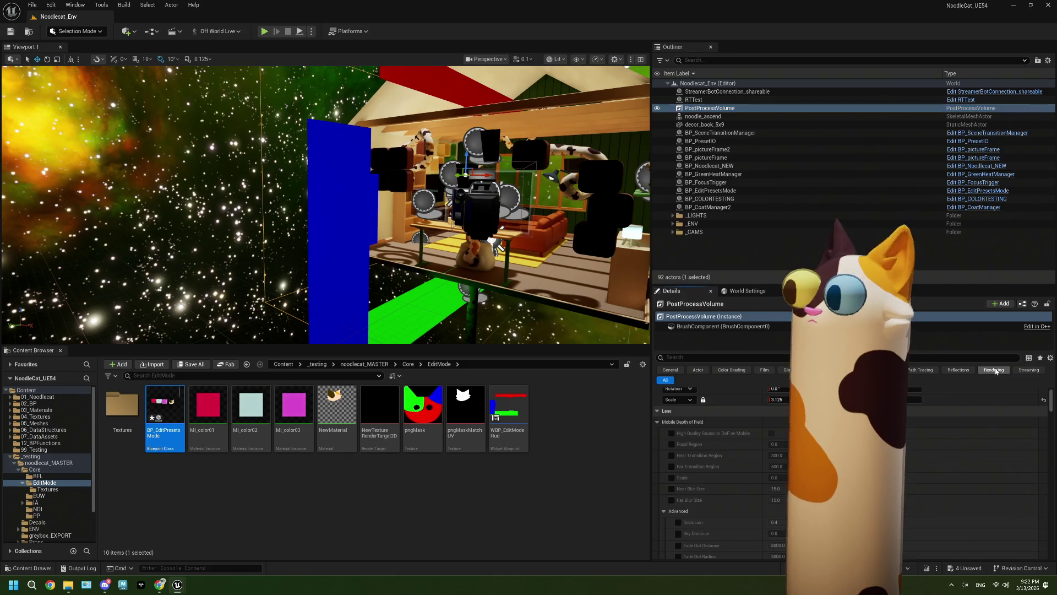
pyautogui.scroll(2, 716, 468)
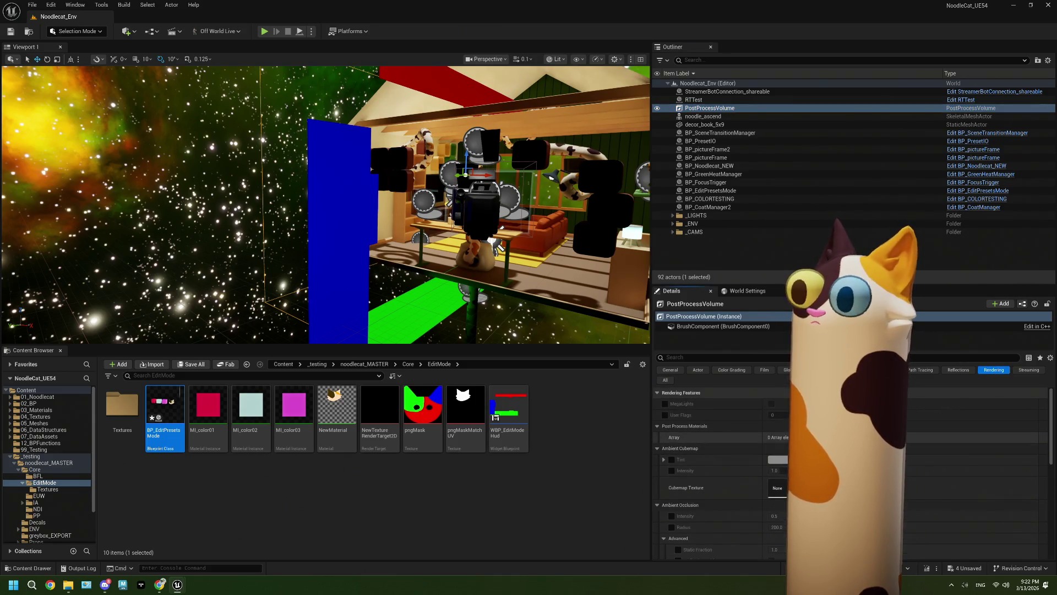
pyautogui.scroll(-6, 716, 468)
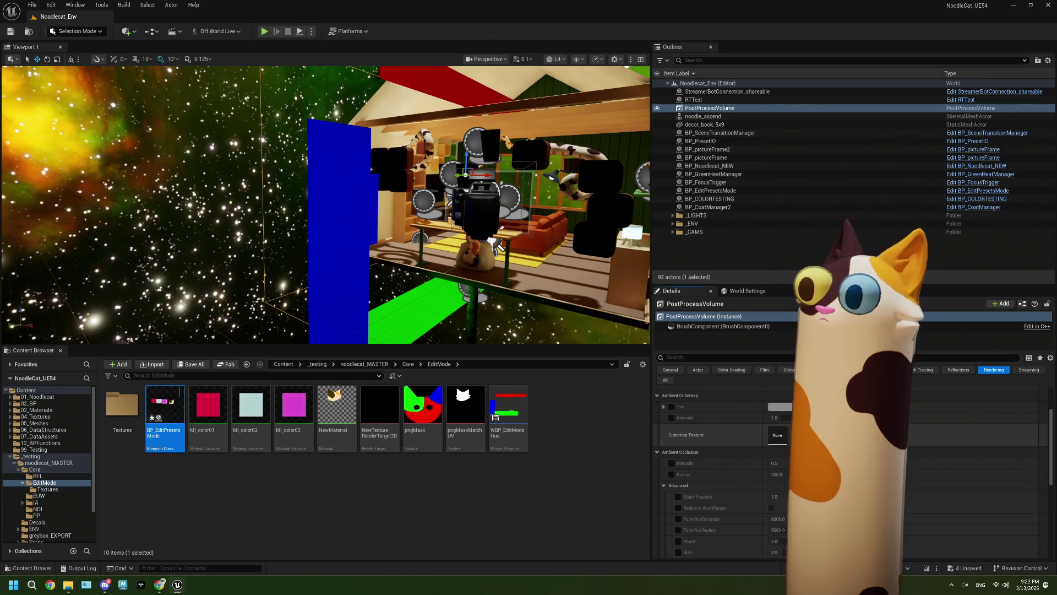
pyautogui.scroll(-5, 716, 468)
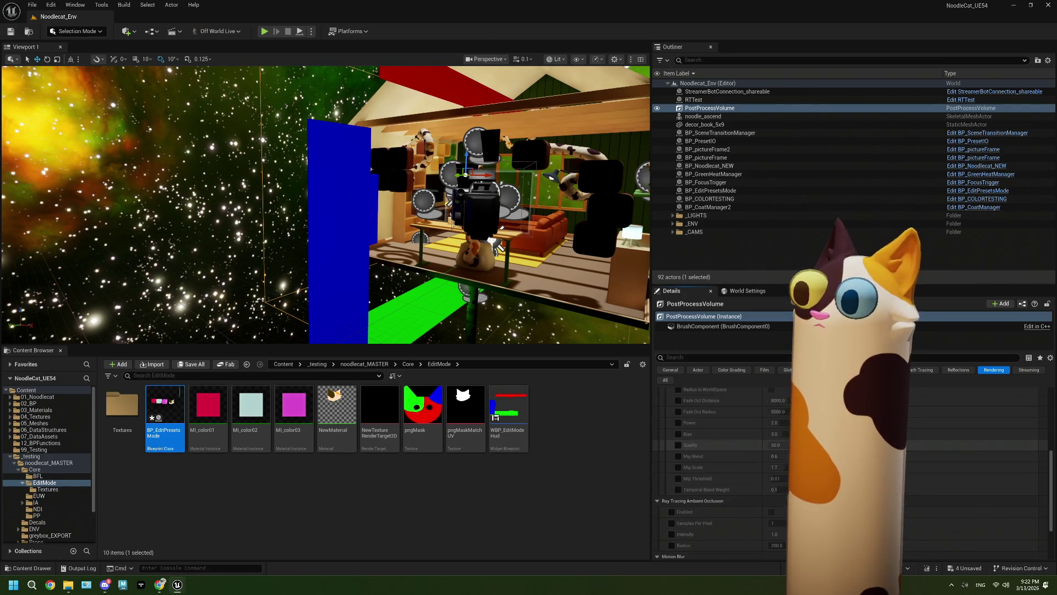
pyautogui.scroll(-7, 715, 468)
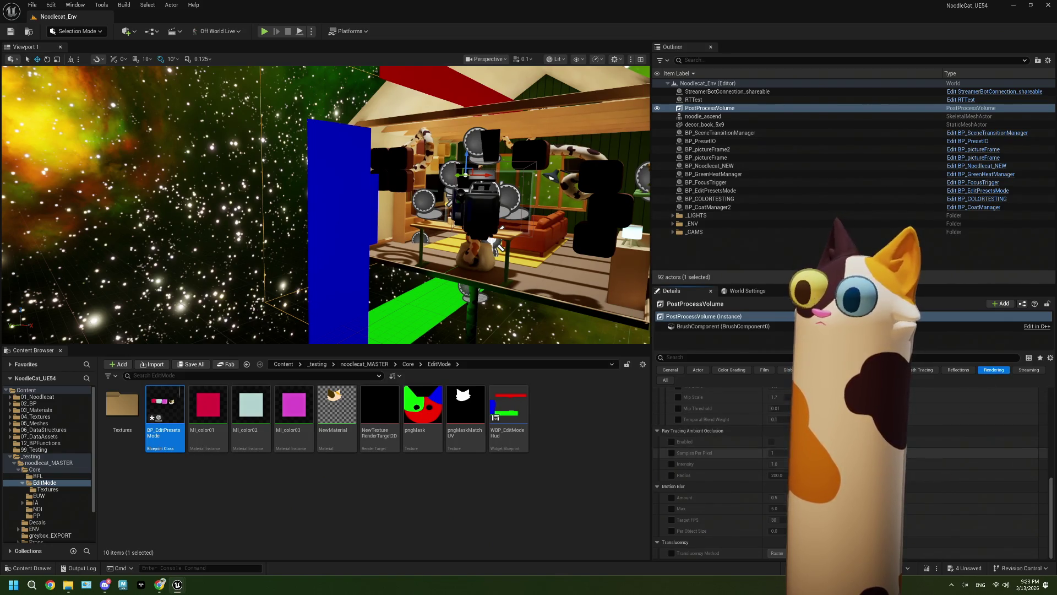
# - Open WBP_EditModeHud, inspect its image's Details, then switch to the Chrome search results
pyautogui.doubleClick(508, 415)
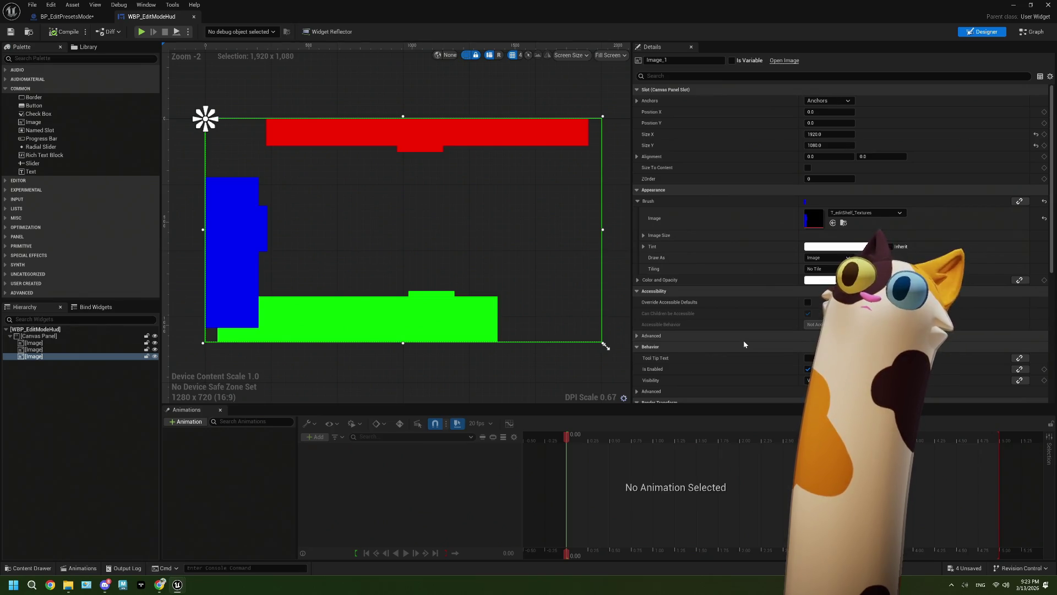
pyautogui.scroll(-2, 744, 341)
pyautogui.scroll(-8, 744, 342)
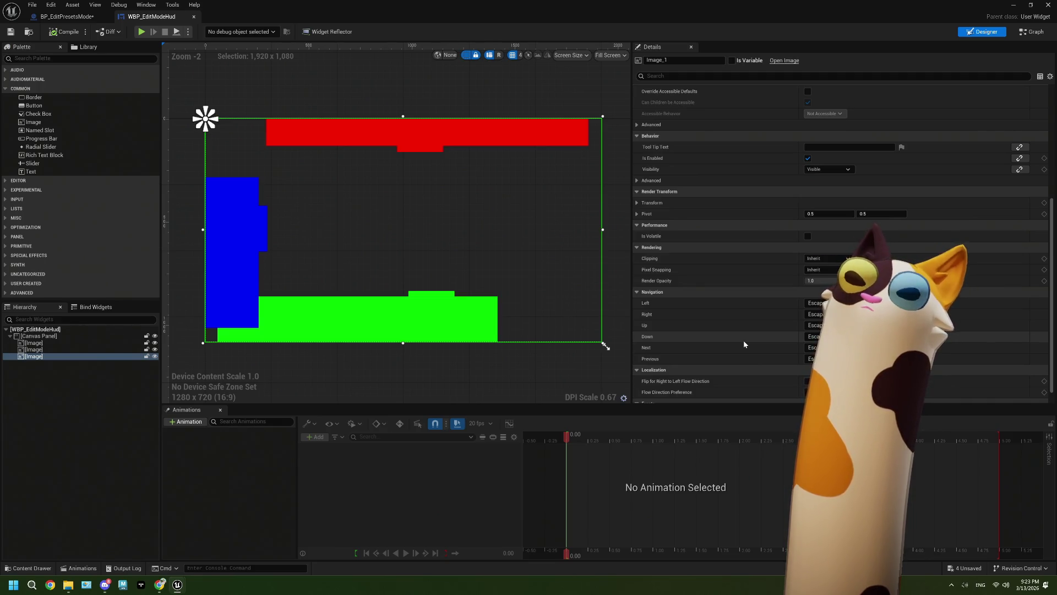
pyautogui.scroll(10, 743, 339)
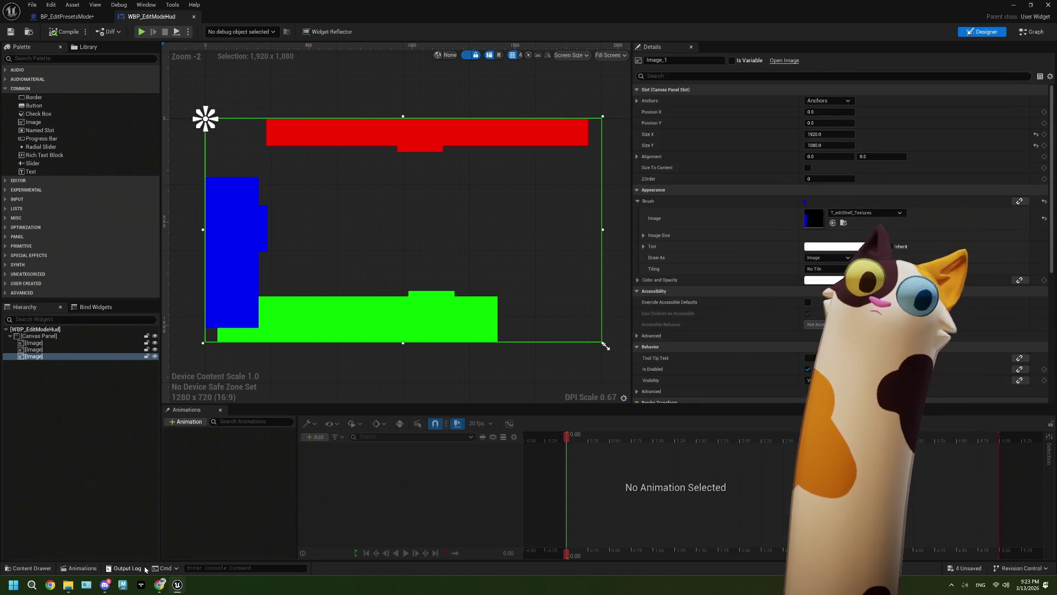
pyautogui.moveTo(159, 584)
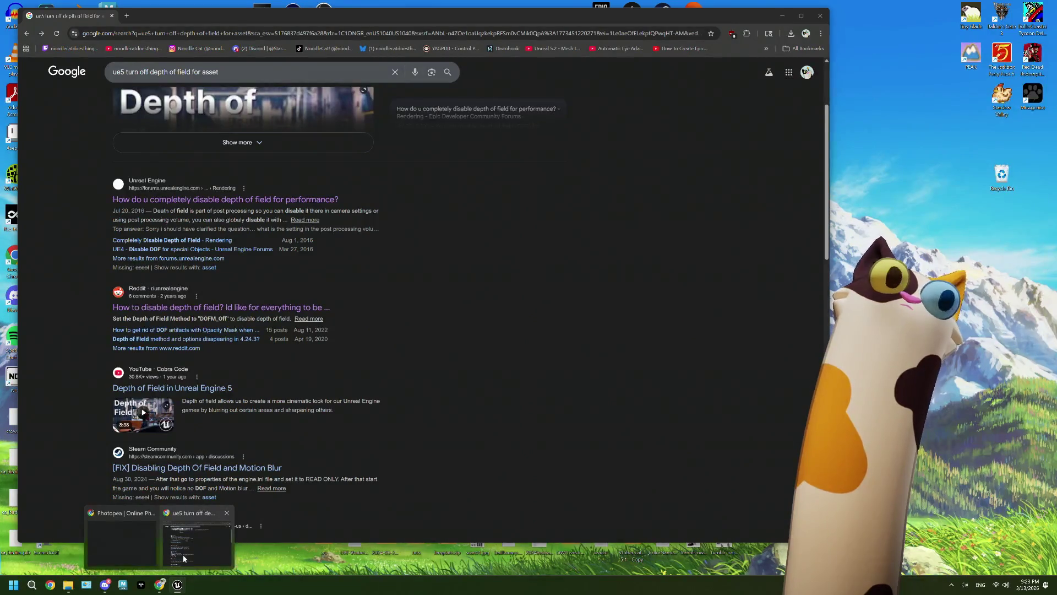
# - Change the Google search to 'ue5 turn off depth of field for widget'
pyautogui.click(182, 554)
pyautogui.scroll(1, 388, 360)
pyautogui.scroll(2, 387, 360)
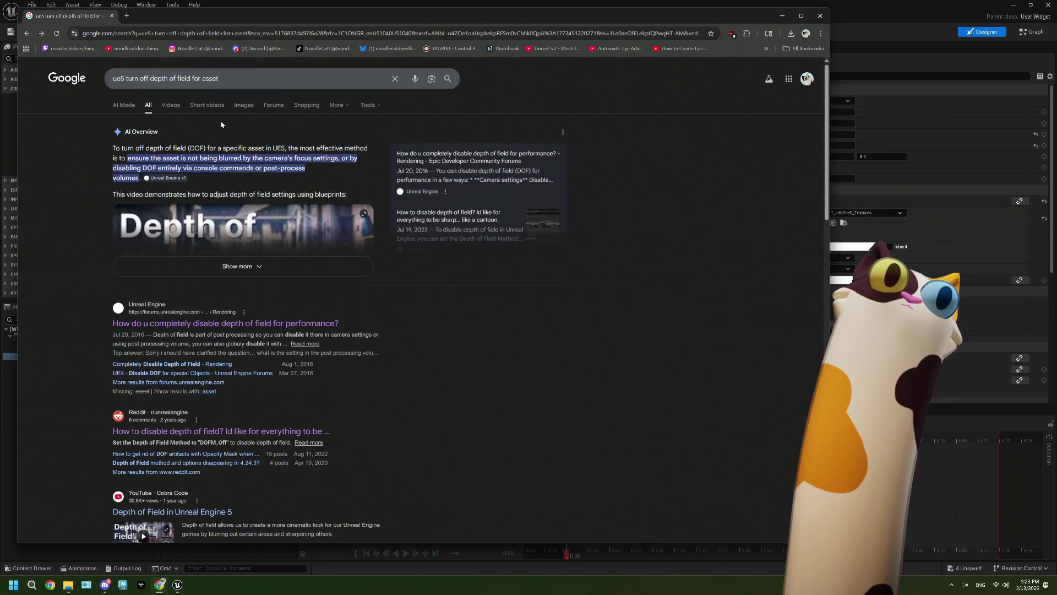
pyautogui.doubleClick(211, 79)
pyautogui.write('widget')
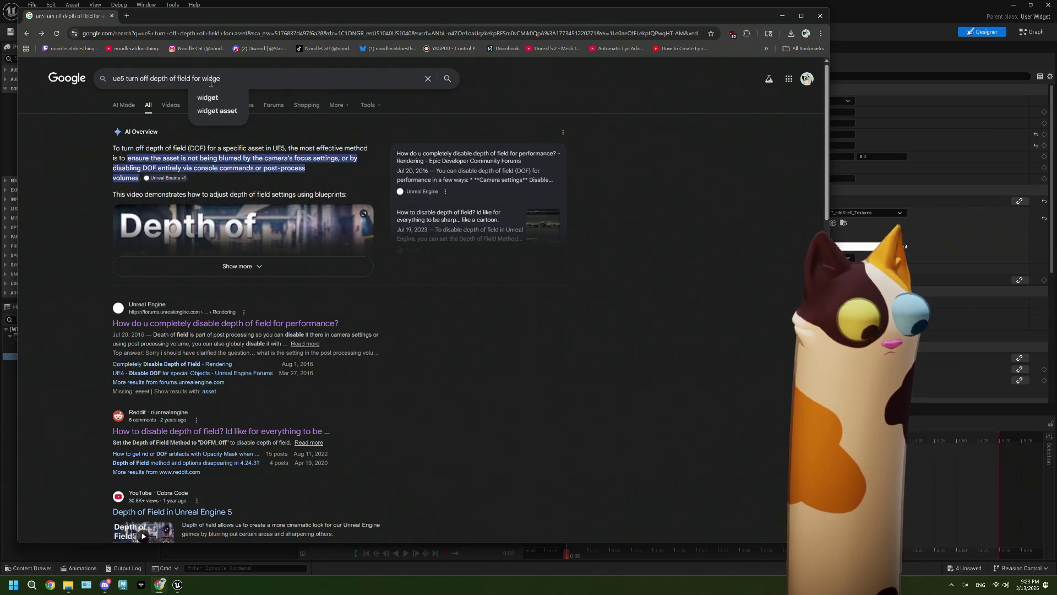
pyautogui.press('Return')
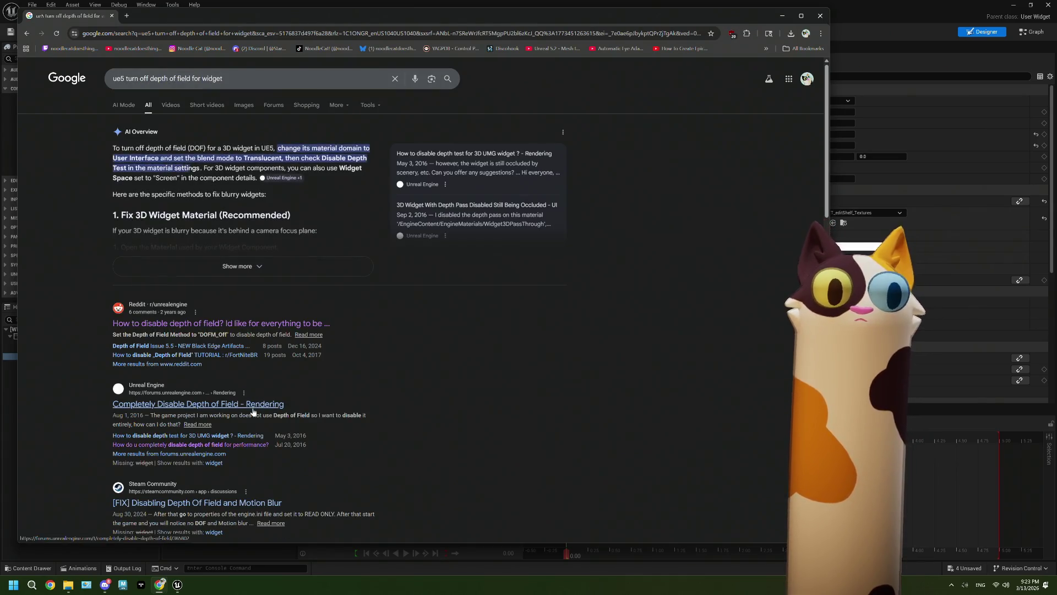
# - Read through the widget depth-of-field results and return to the Unreal widget editor
pyautogui.scroll(-9, 253, 412)
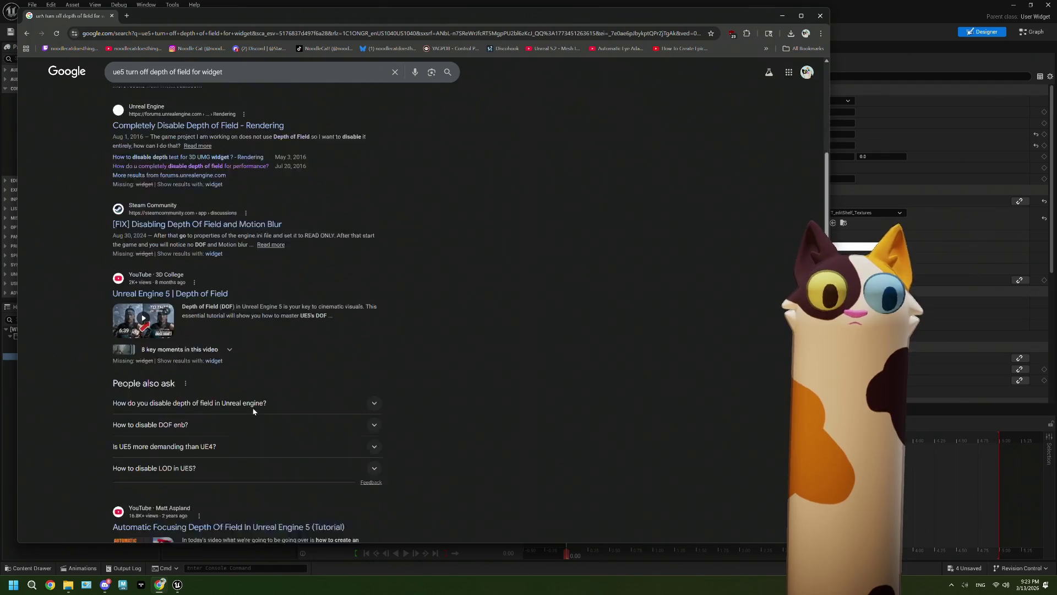
pyautogui.scroll(-4, 253, 412)
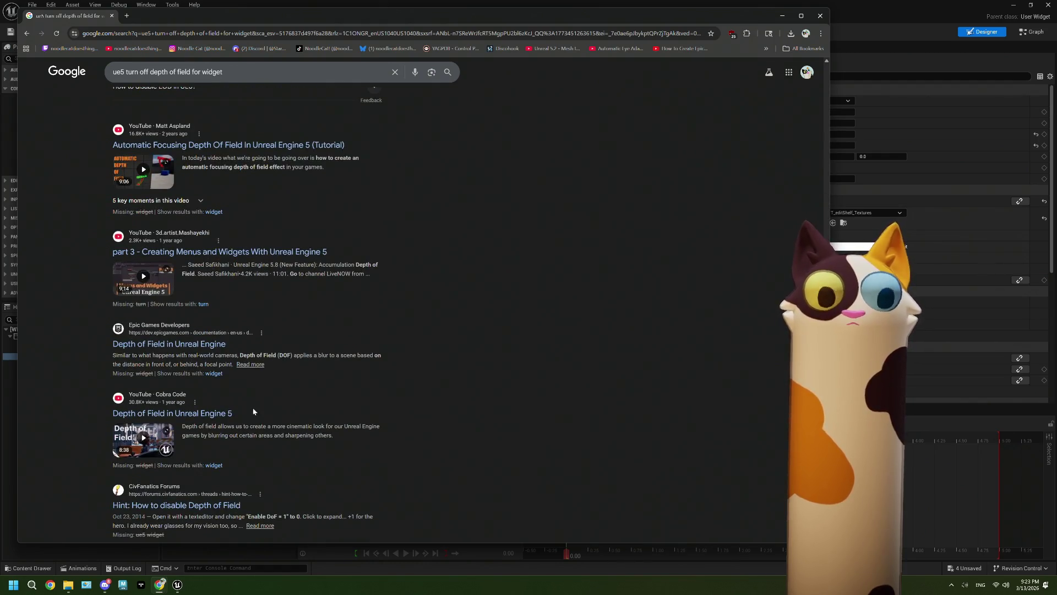
pyautogui.scroll(-3, 253, 412)
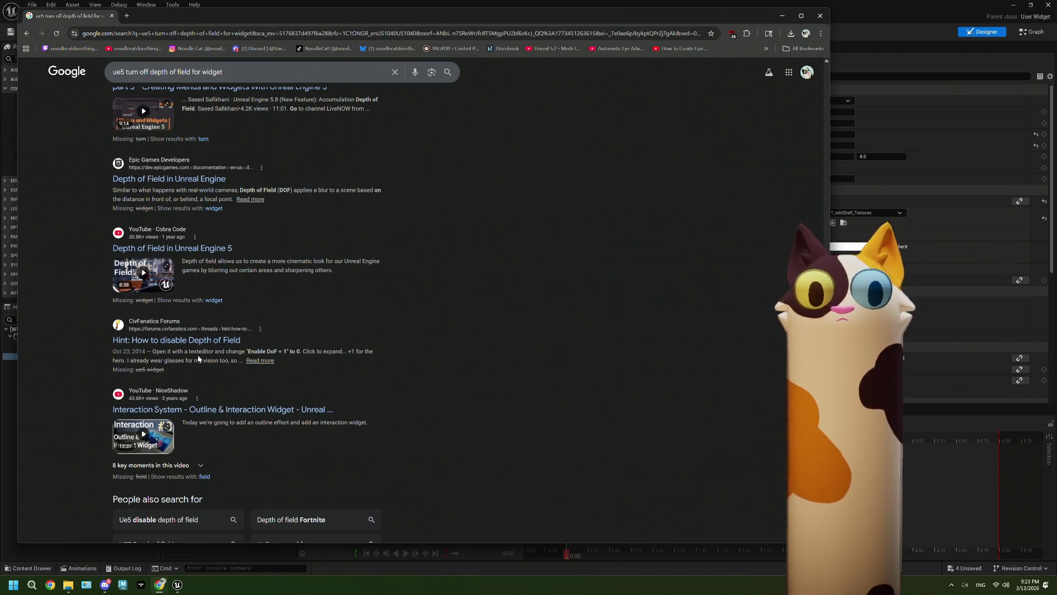
pyautogui.scroll(-4, 197, 359)
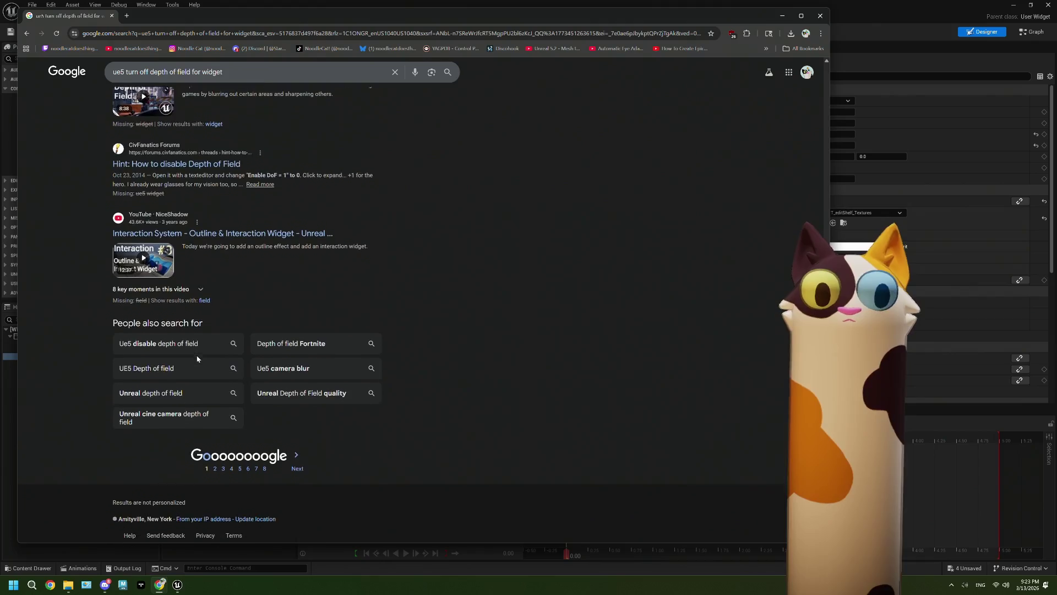
pyautogui.scroll(15, 197, 359)
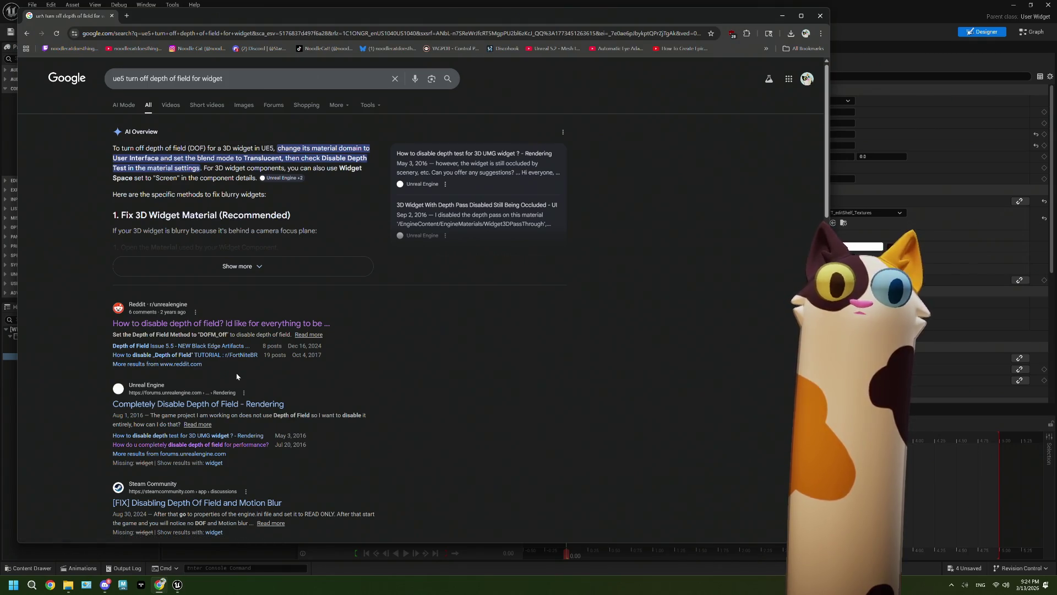
pyautogui.scroll(-3, 389, 362)
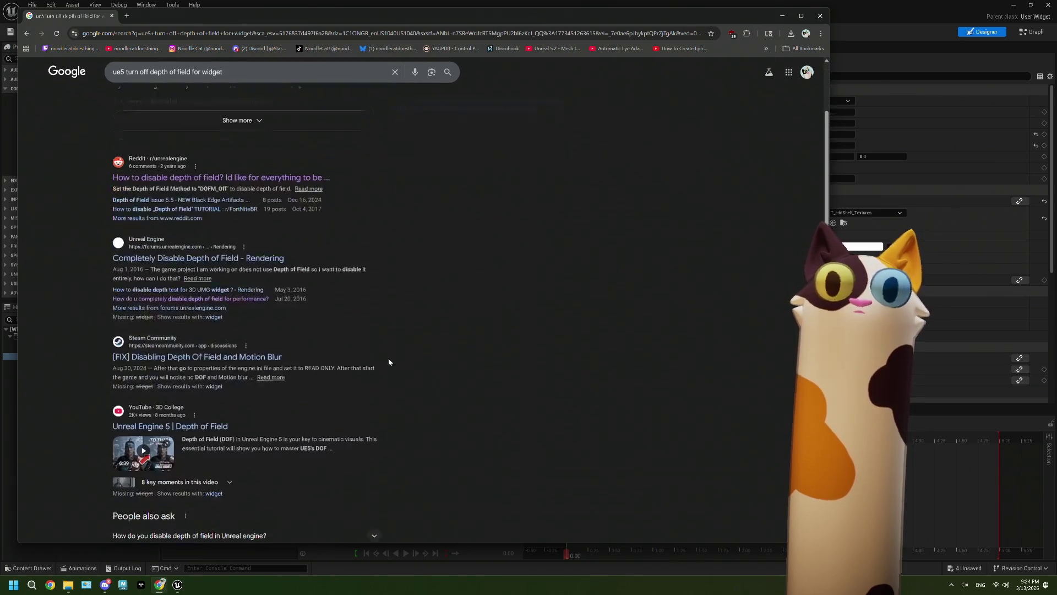
pyautogui.click(923, 104)
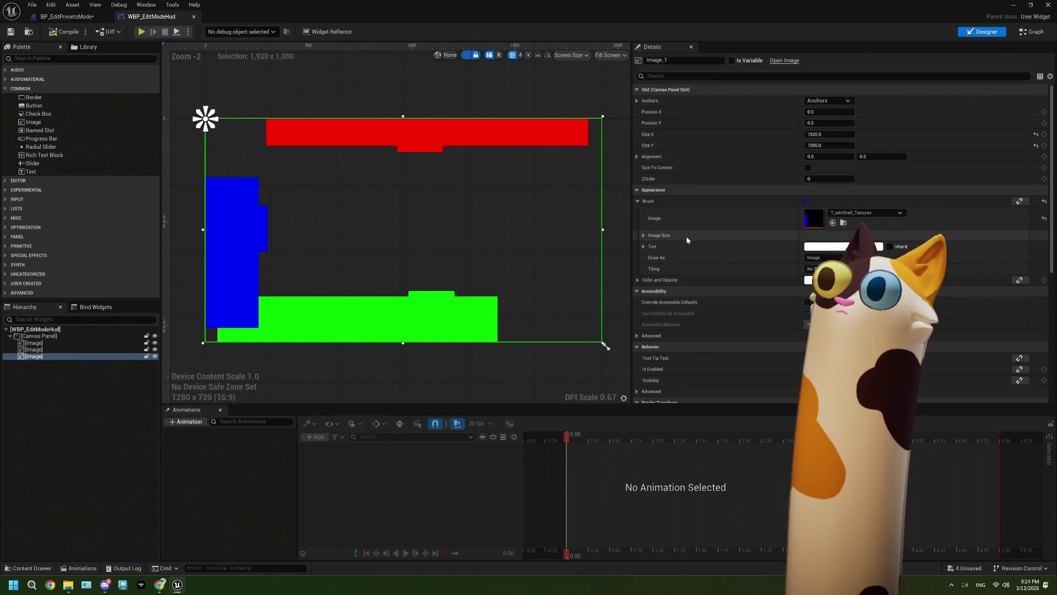
# - Select the WBP_EditModeHud root widget and check its Behavior advanced settings
pyautogui.press('Escape')
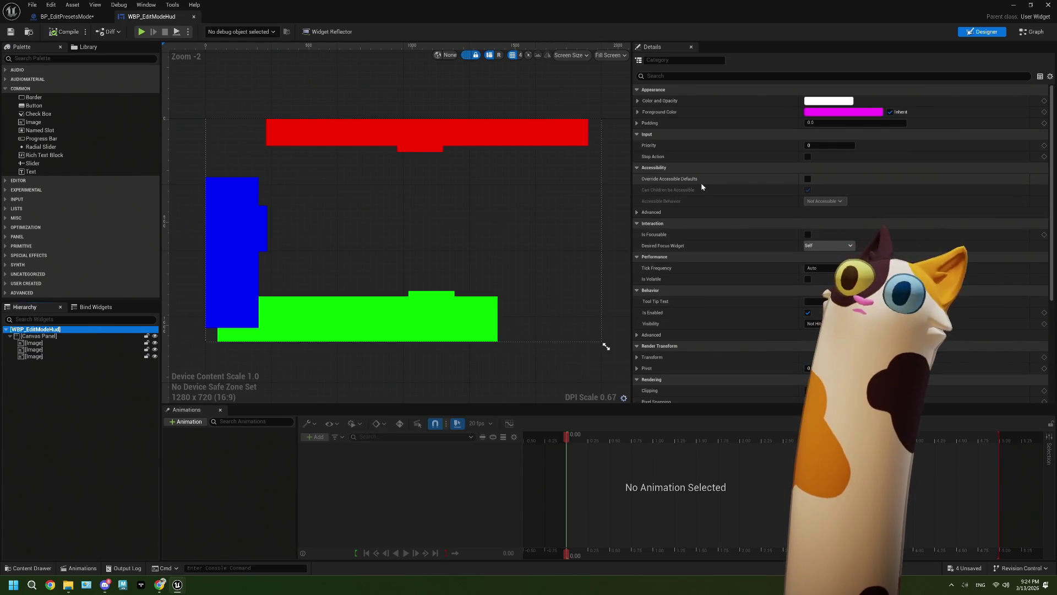
pyautogui.scroll(-2, 701, 188)
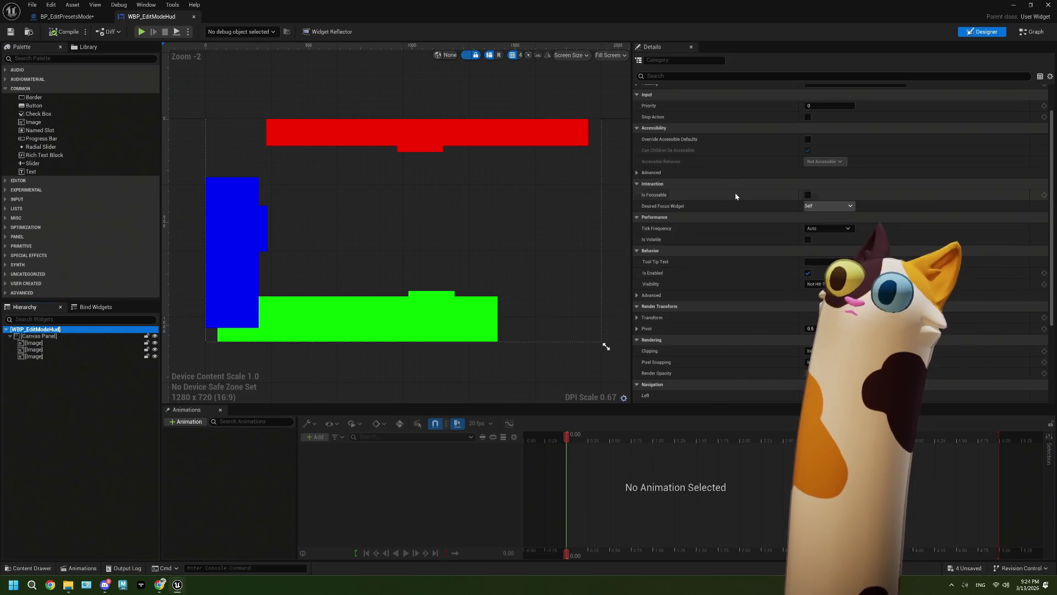
pyautogui.scroll(-3, 682, 197)
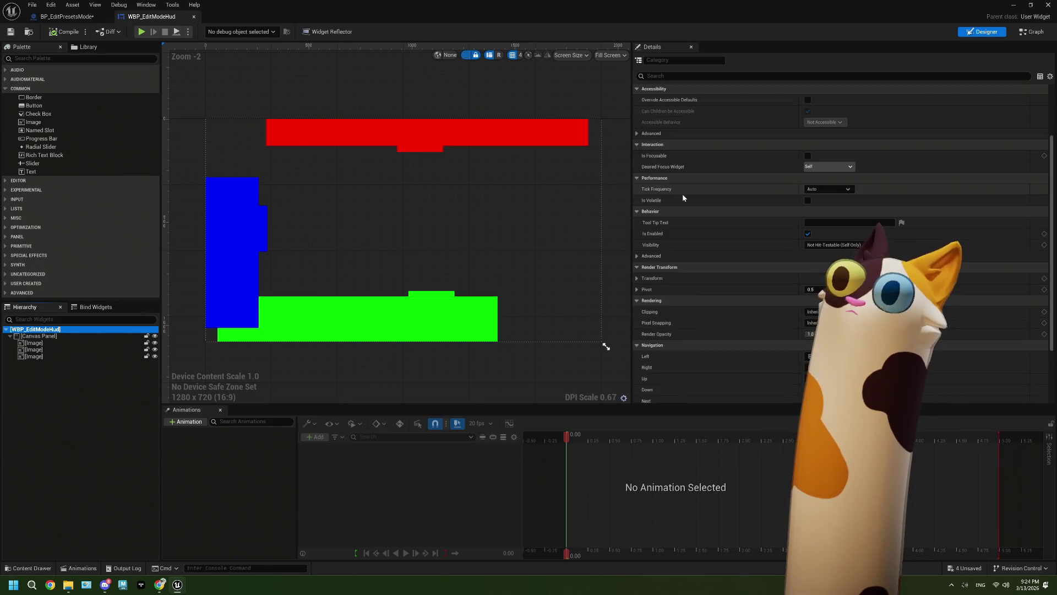
pyautogui.scroll(-3, 684, 195)
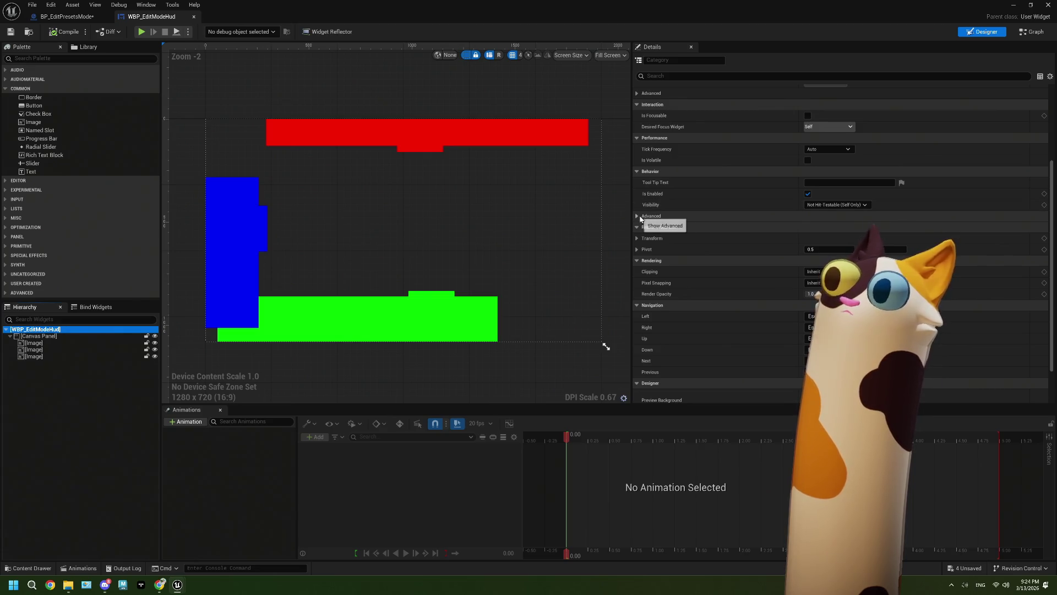
pyautogui.click(647, 216)
pyautogui.click(642, 216)
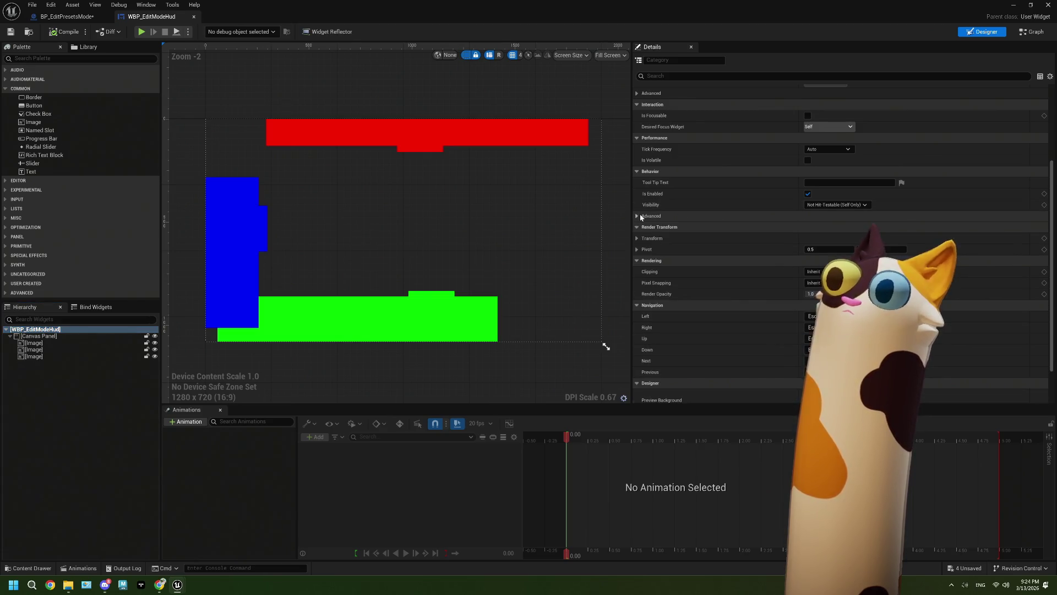
pyautogui.scroll(-3, 714, 211)
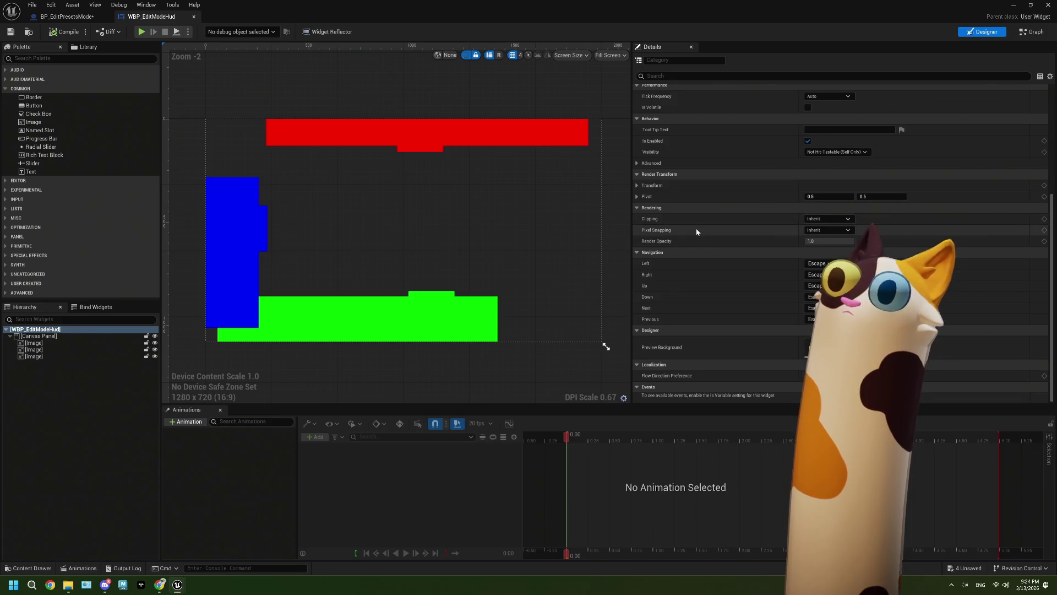
# - Keep Clipping on Inherit and set Render Opacity to 1.0
pyautogui.click(829, 218)
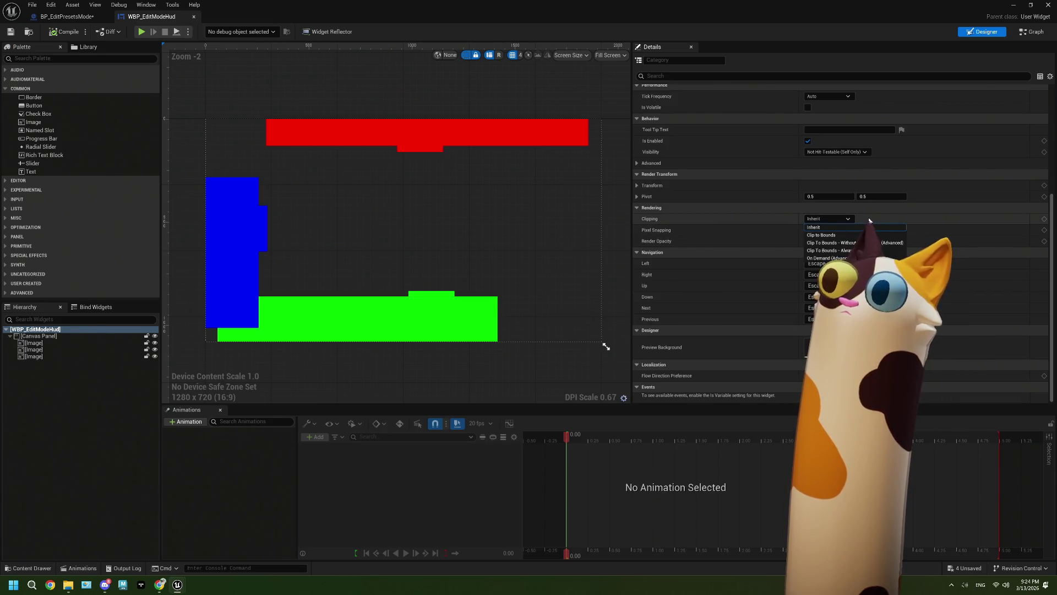
pyautogui.click(840, 228)
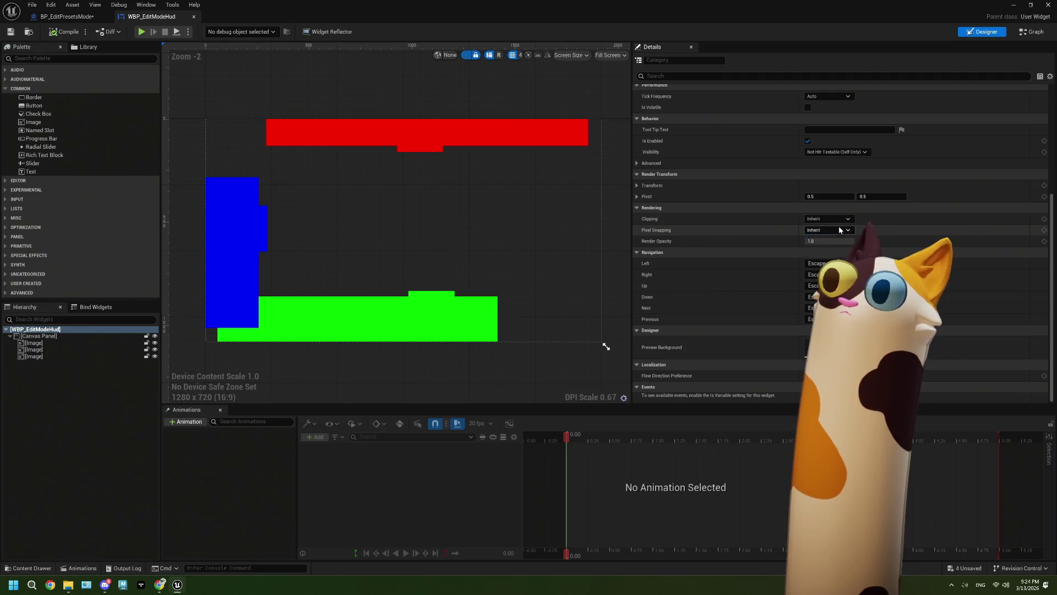
pyautogui.scroll(-1, 689, 243)
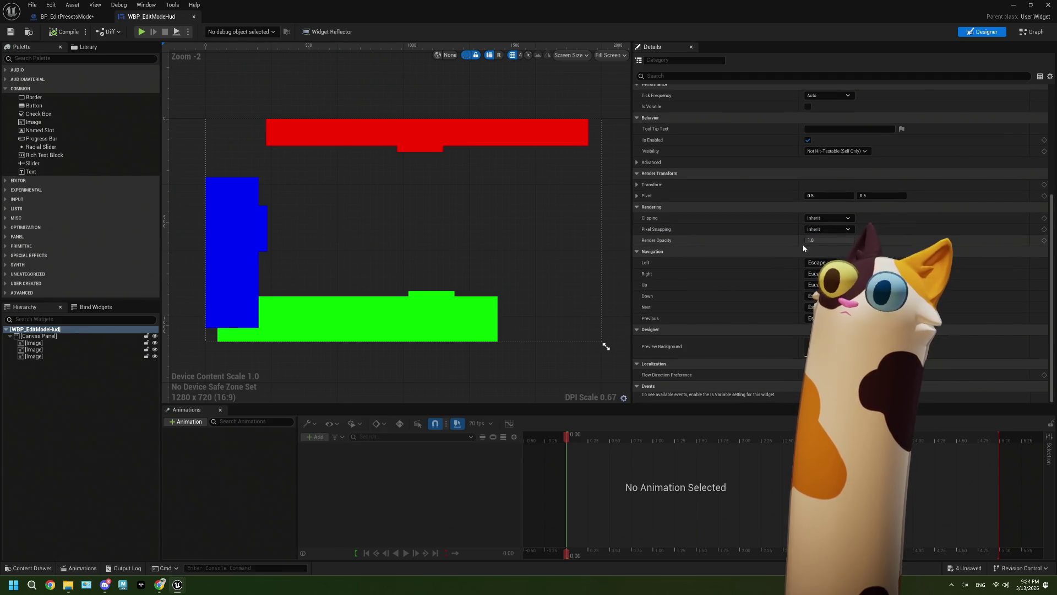
pyautogui.moveTo(829, 241); pyautogui.dragTo(837, 240)
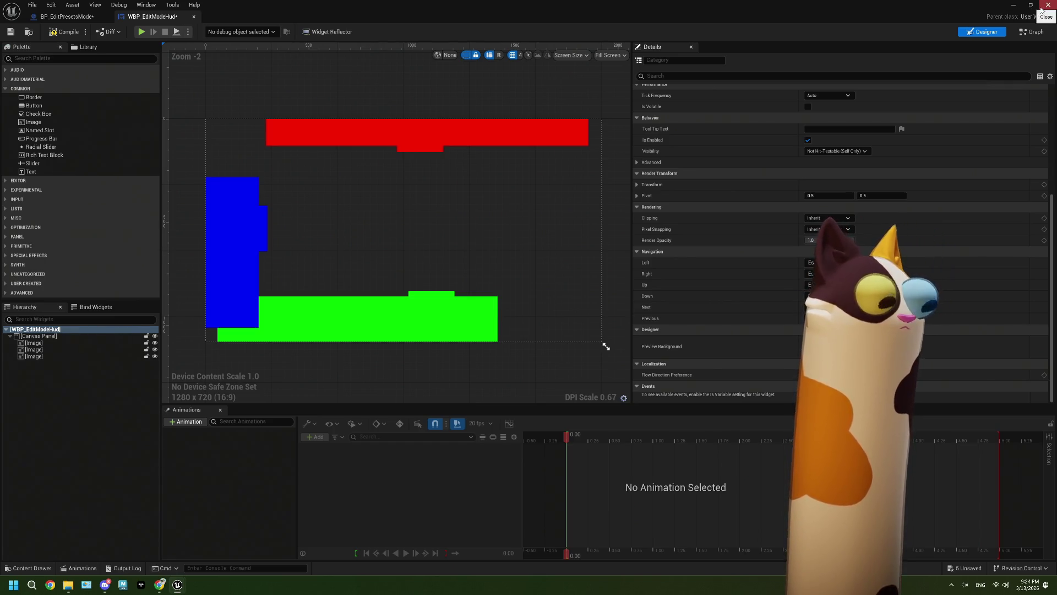
# - Close the widget editor, force-delete WBP_EditModeHud, and open BP_EditPresetsMode
pyautogui.click(1043, 6)
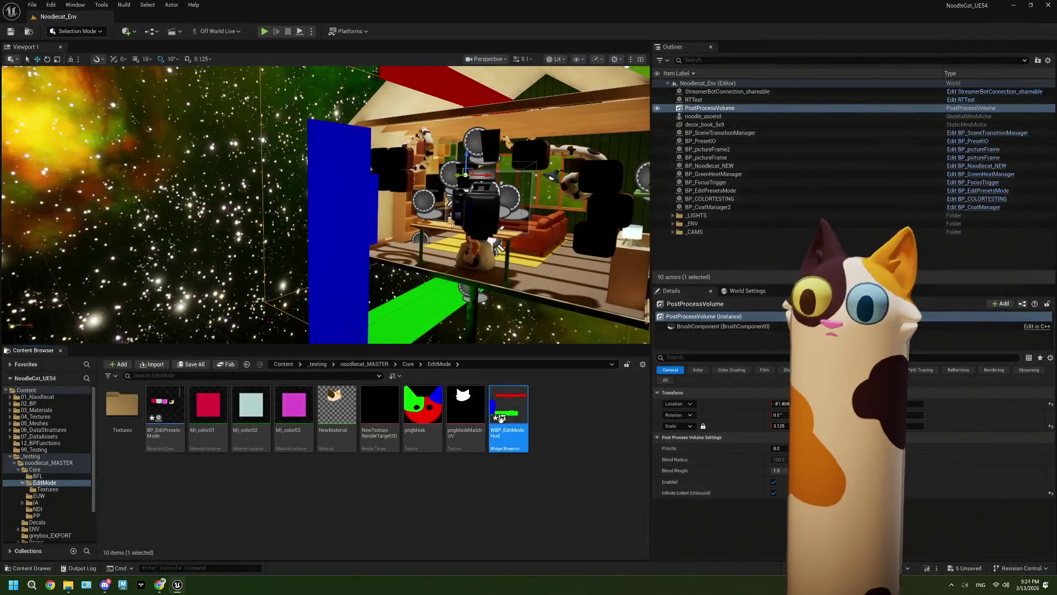
pyautogui.press('Delete')
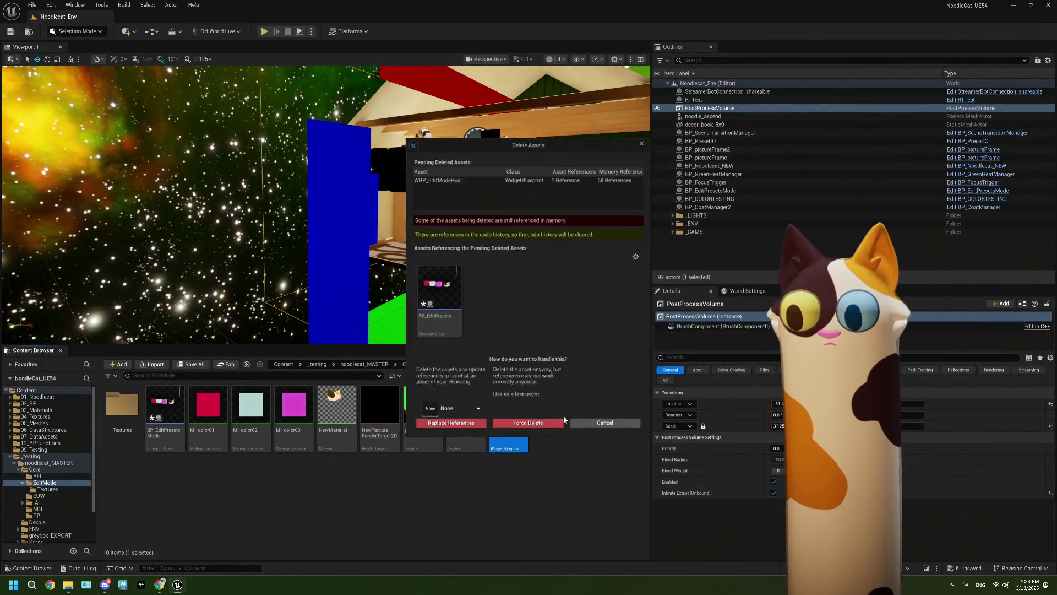
pyautogui.click(522, 428)
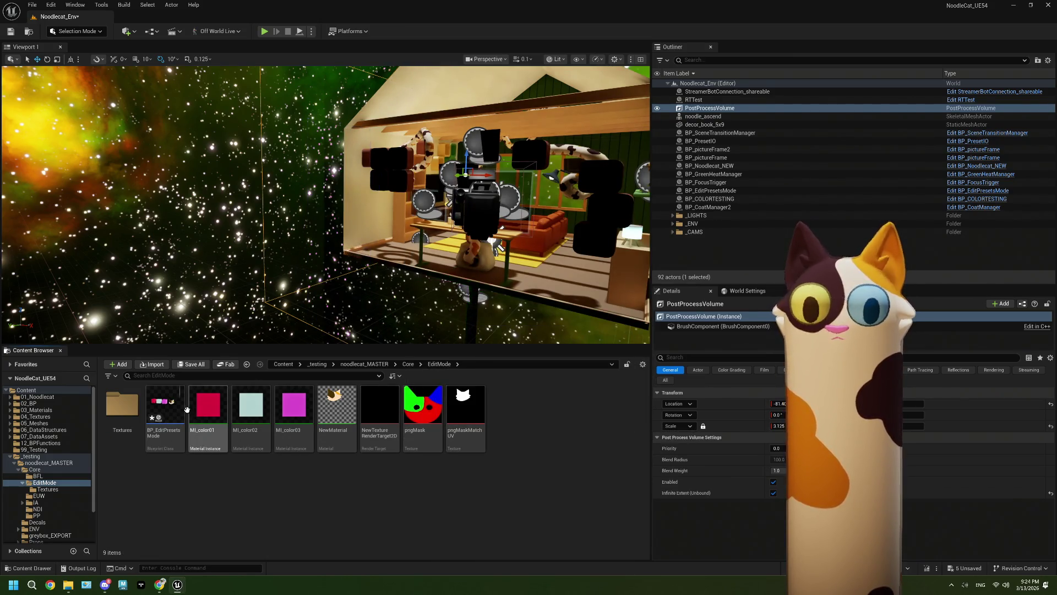
pyautogui.click(173, 412)
pyautogui.press('Delete')
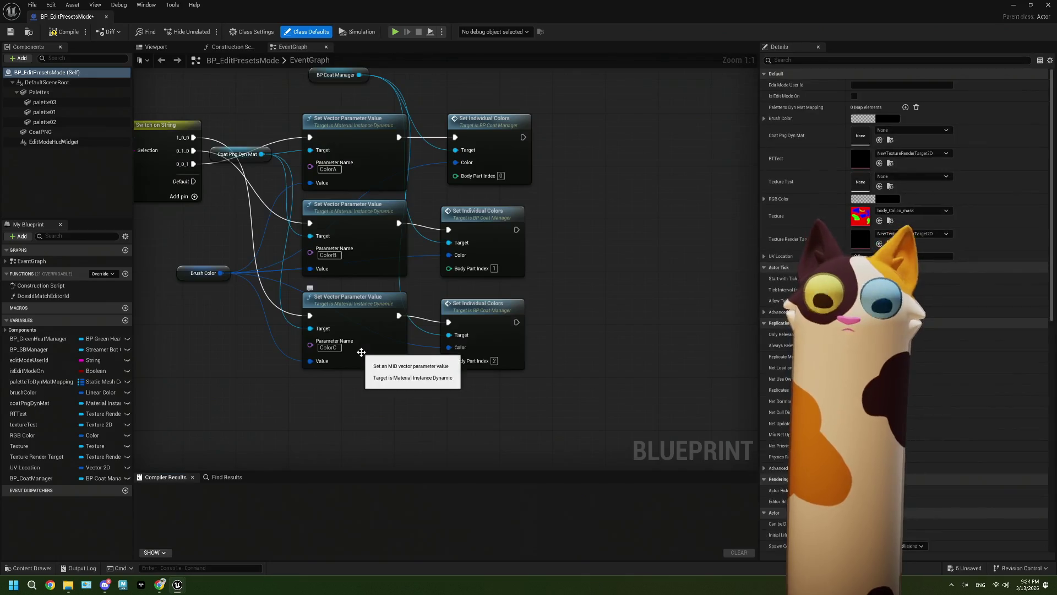
# - In the Viewport, replace the EditModeHudWidget component with a new Plane component
pyautogui.click(177, 47)
pyautogui.click(74, 142)
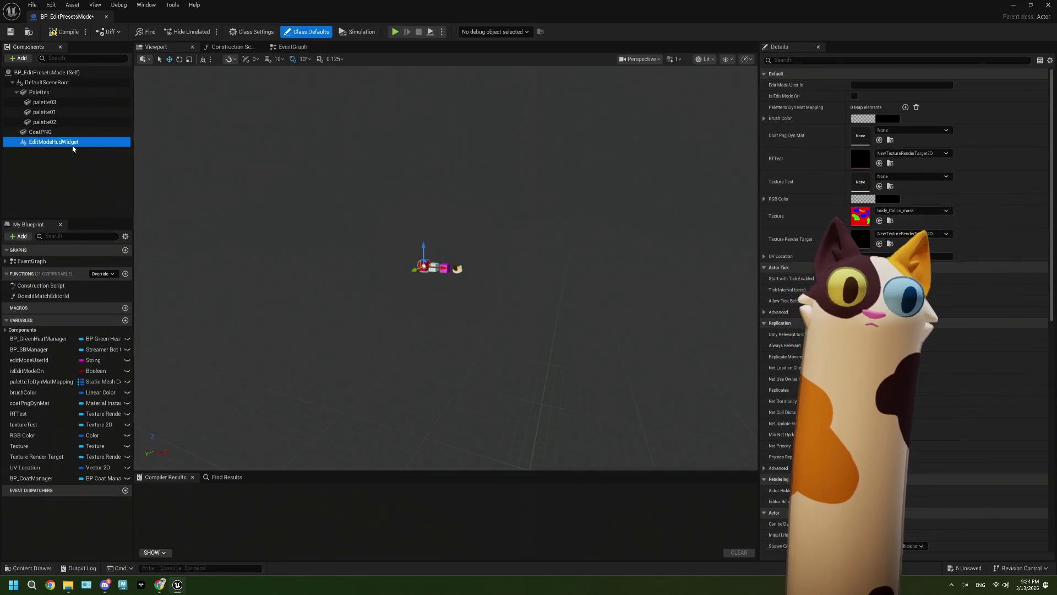
pyautogui.press('Delete')
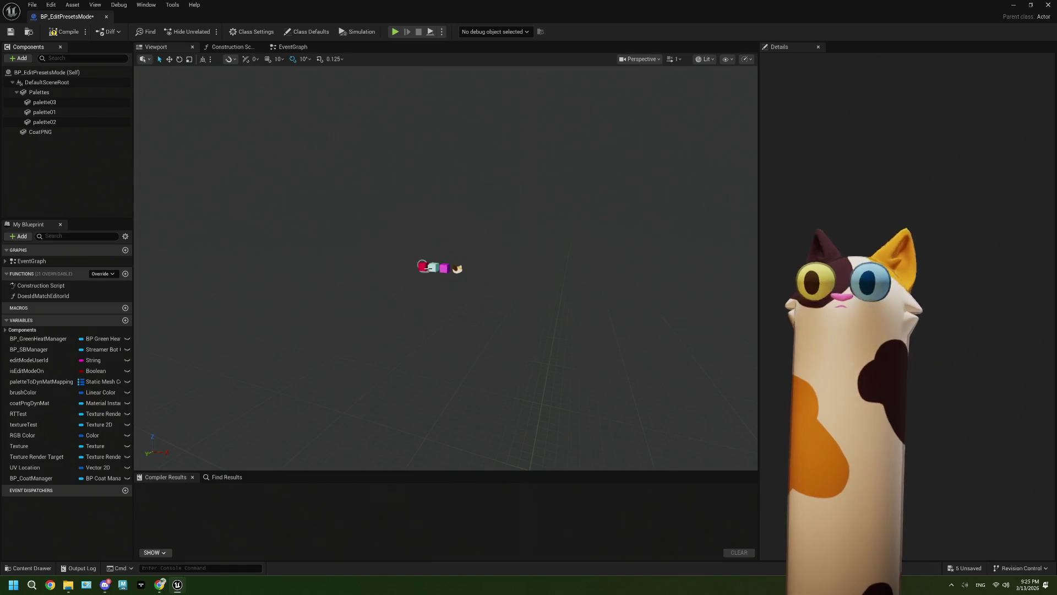
pyautogui.click(27, 58)
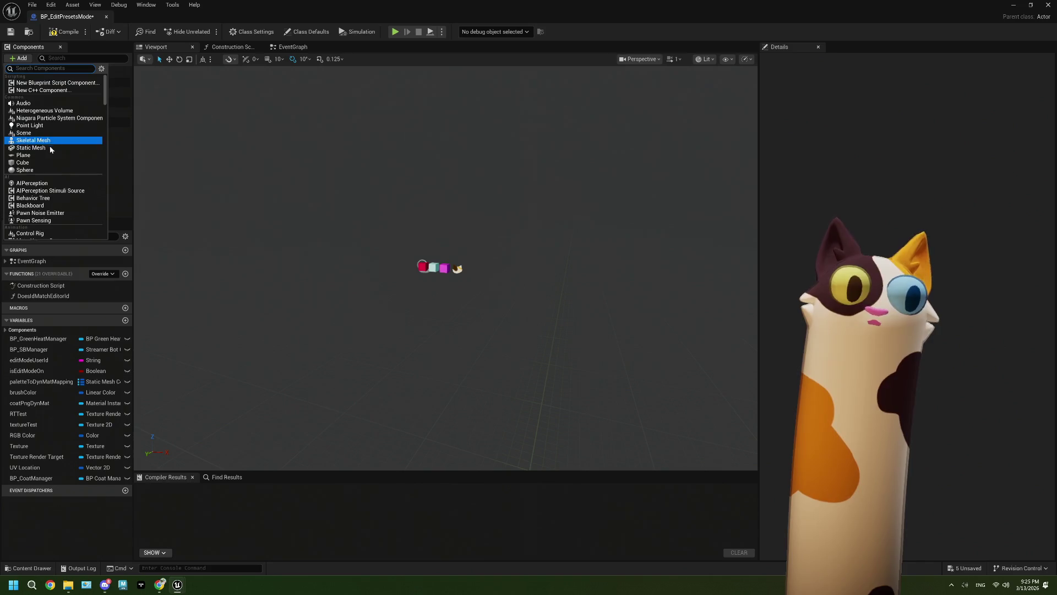
pyautogui.click(33, 154)
pyautogui.write('rt')
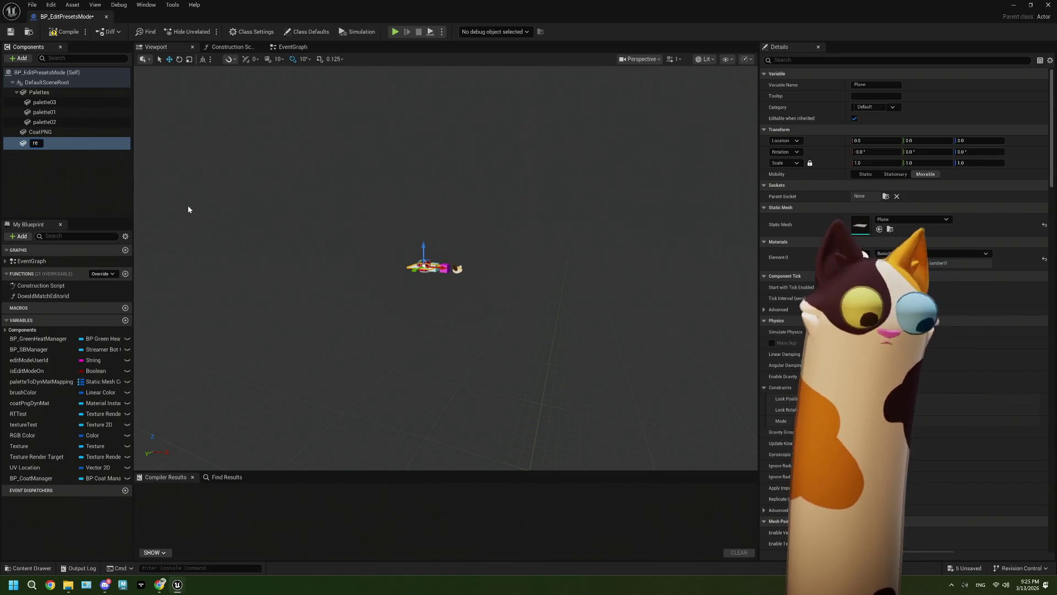
# - Rename the Plane component to editShelf_Colors and frame it in the viewport
pyautogui.press('BackSpace')
pyautogui.press('BackSpace')
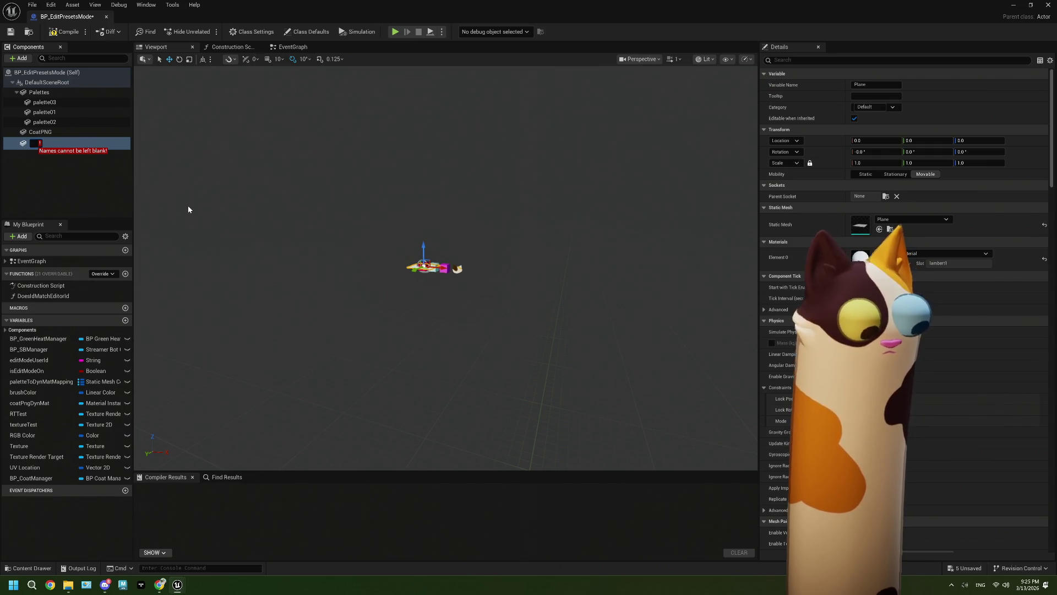
pyautogui.write('editShelf_')
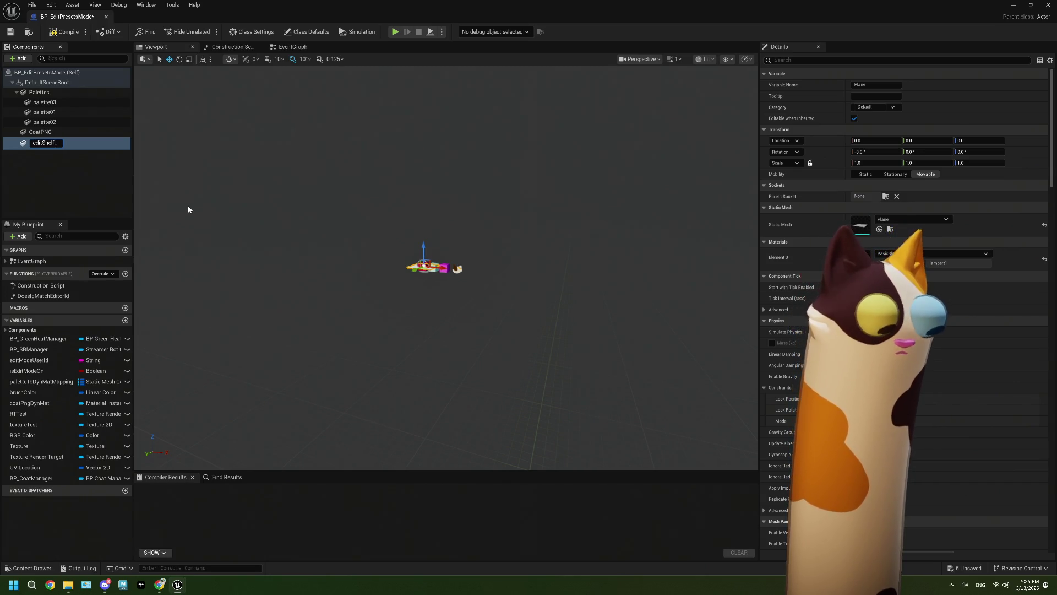
pyautogui.write('COlo')
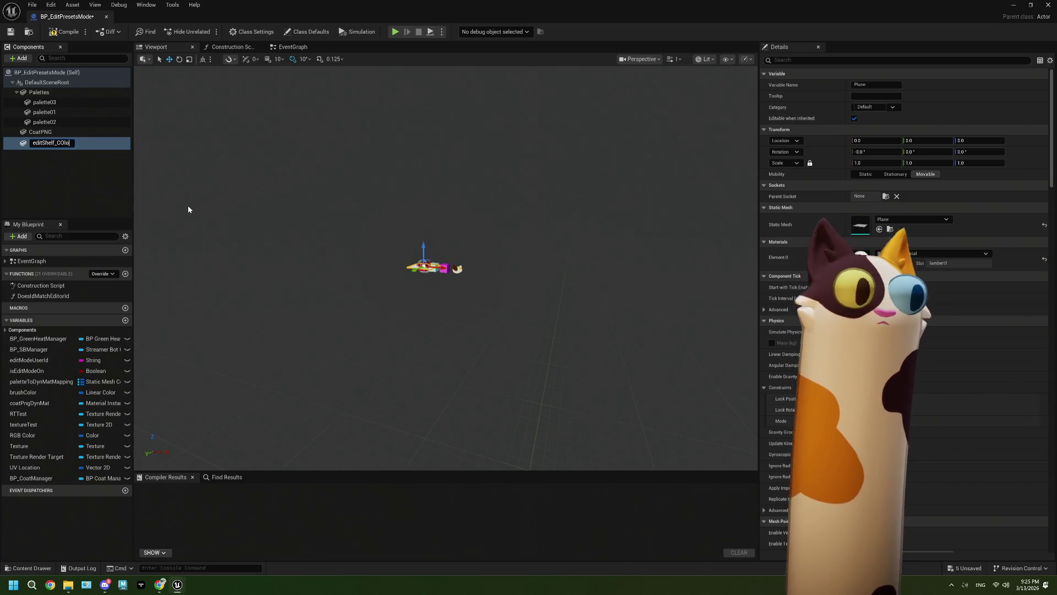
pyautogui.press('BackSpace')
pyautogui.press('BackSpace')
pyautogui.press('BackSpace')
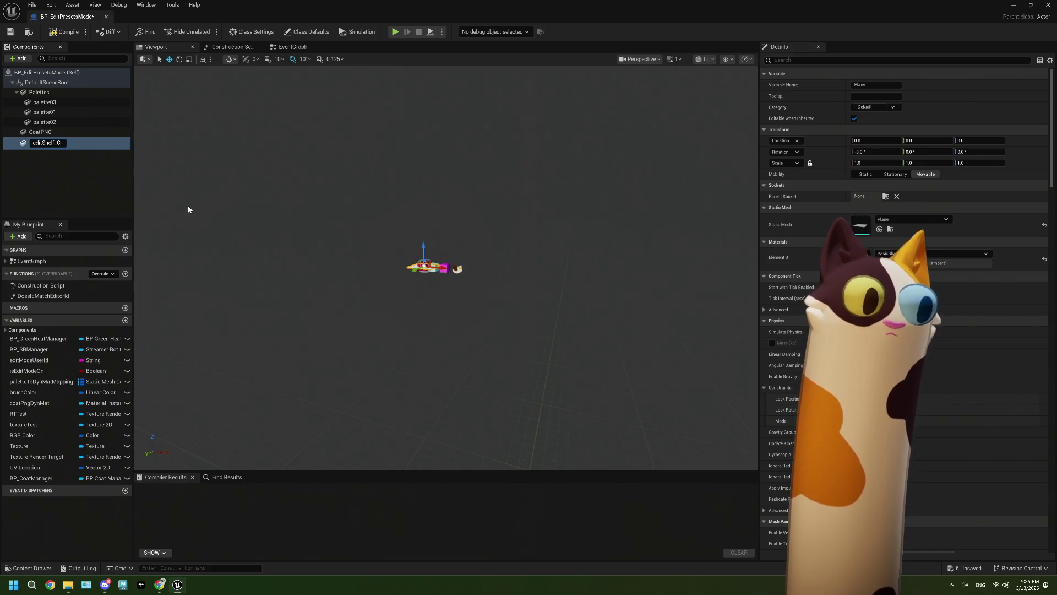
pyautogui.write('olors')
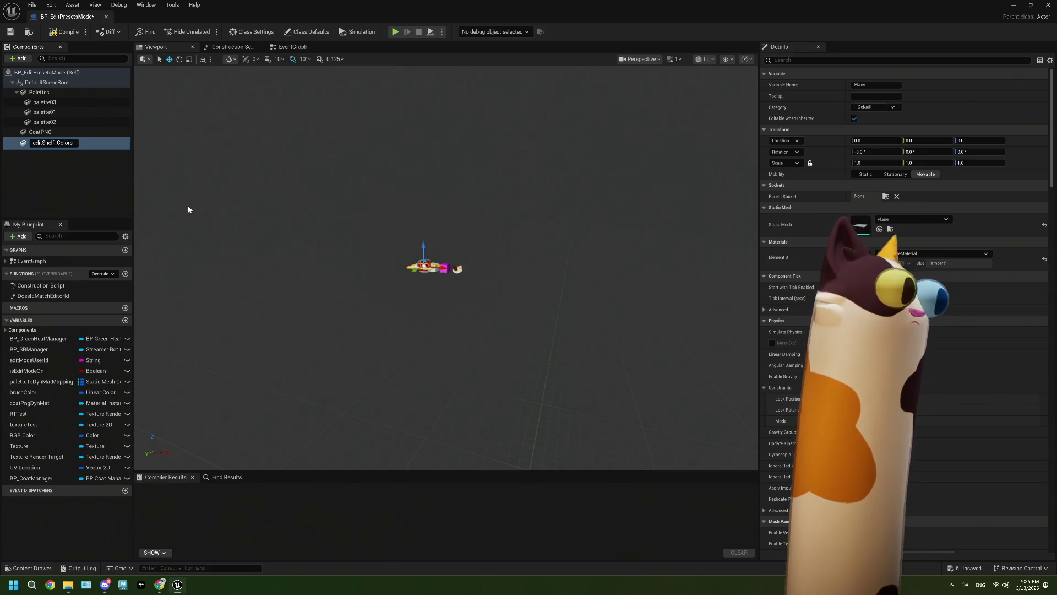
pyautogui.press('Return')
pyautogui.press('f')
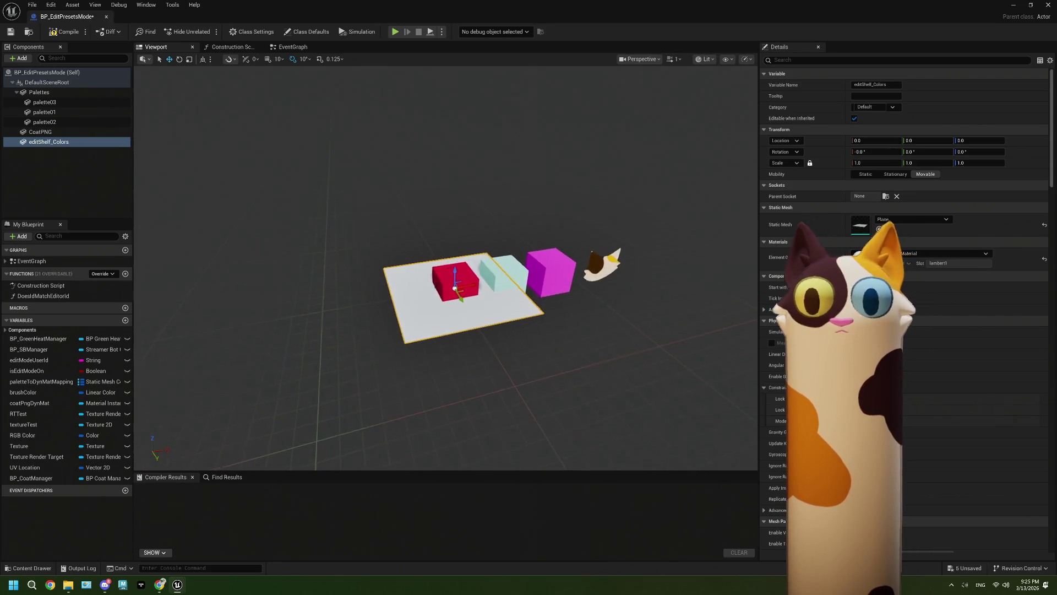
# - Unlock proportional scale and set the plane's scale to 1.6, 0.9, 1.0
pyautogui.click(894, 165)
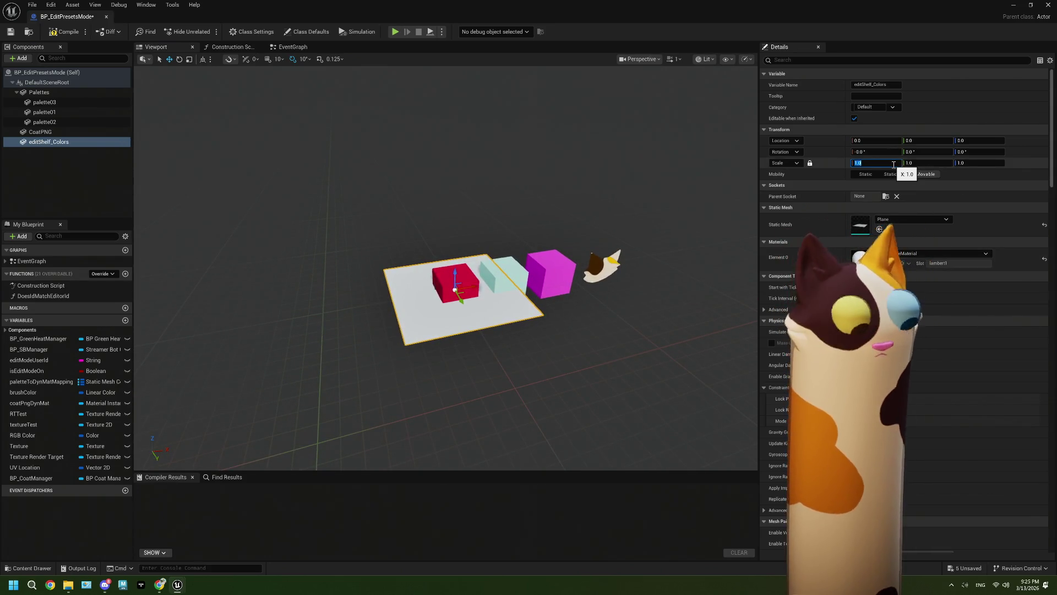
pyautogui.write('1.6')
pyautogui.press('Tab')
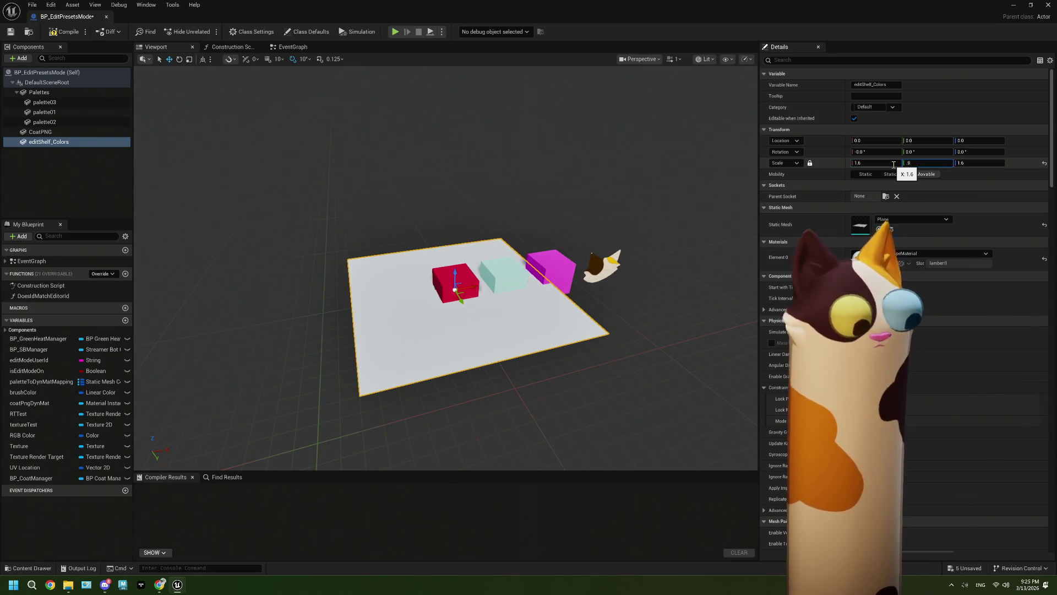
pyautogui.press('Tab')
pyautogui.click(809, 164)
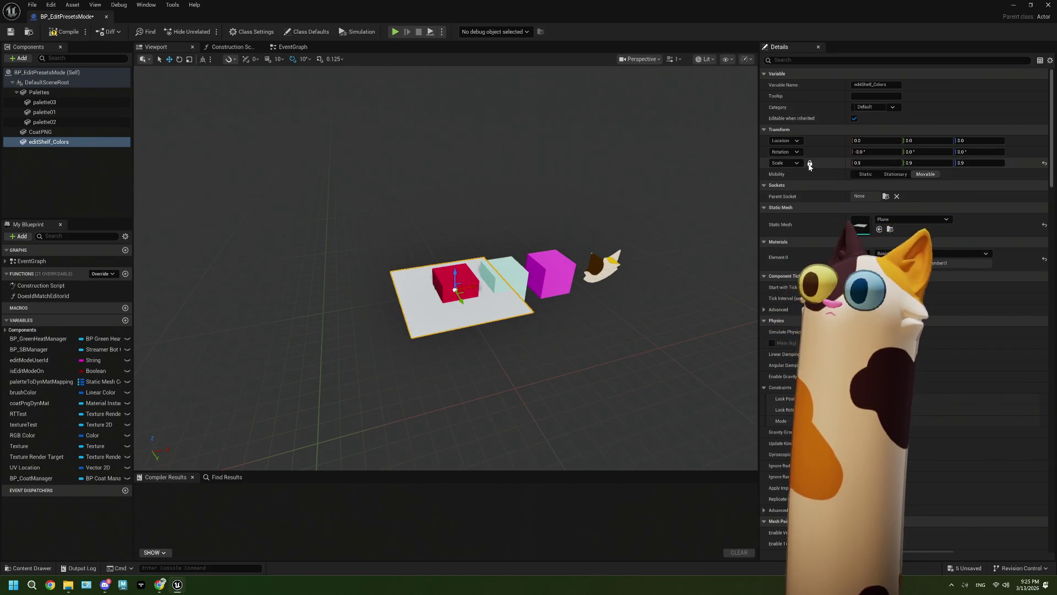
pyautogui.click(968, 164)
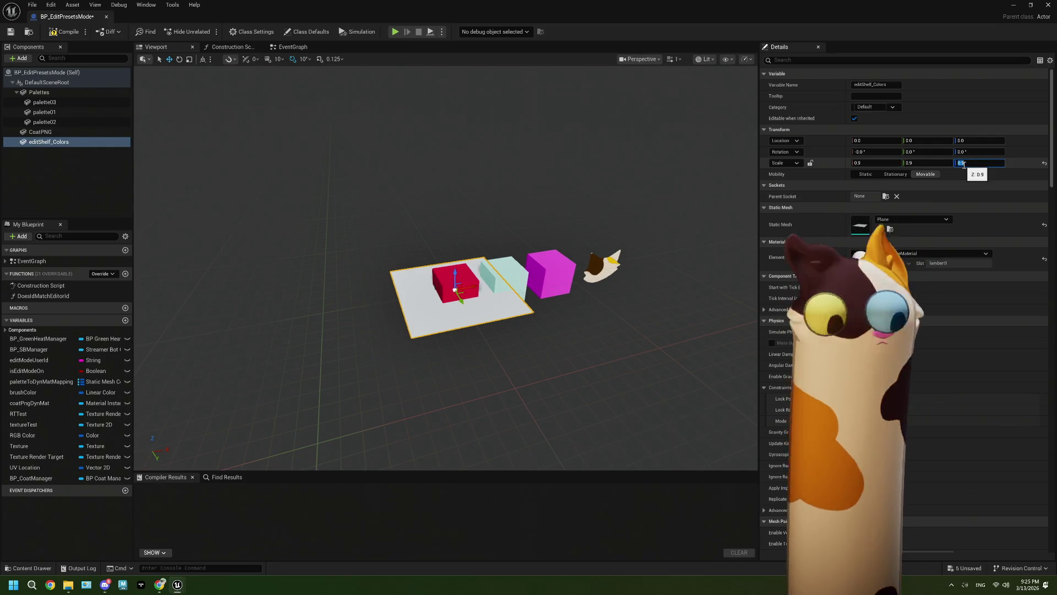
pyautogui.write('1')
pyautogui.click(865, 164)
pyautogui.write('1.6')
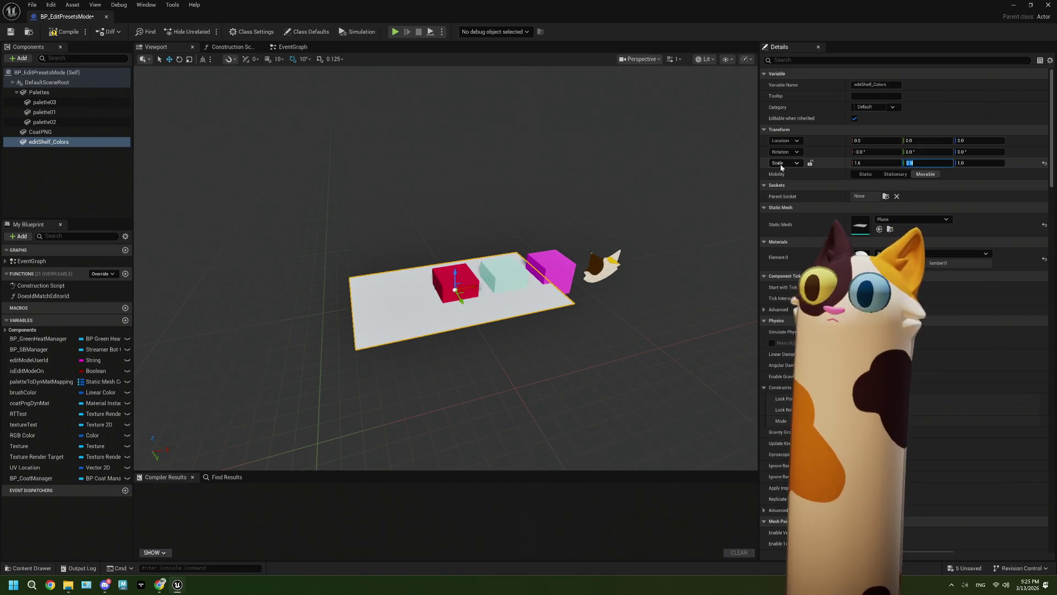
pyautogui.press('Return')
pyautogui.press('f')
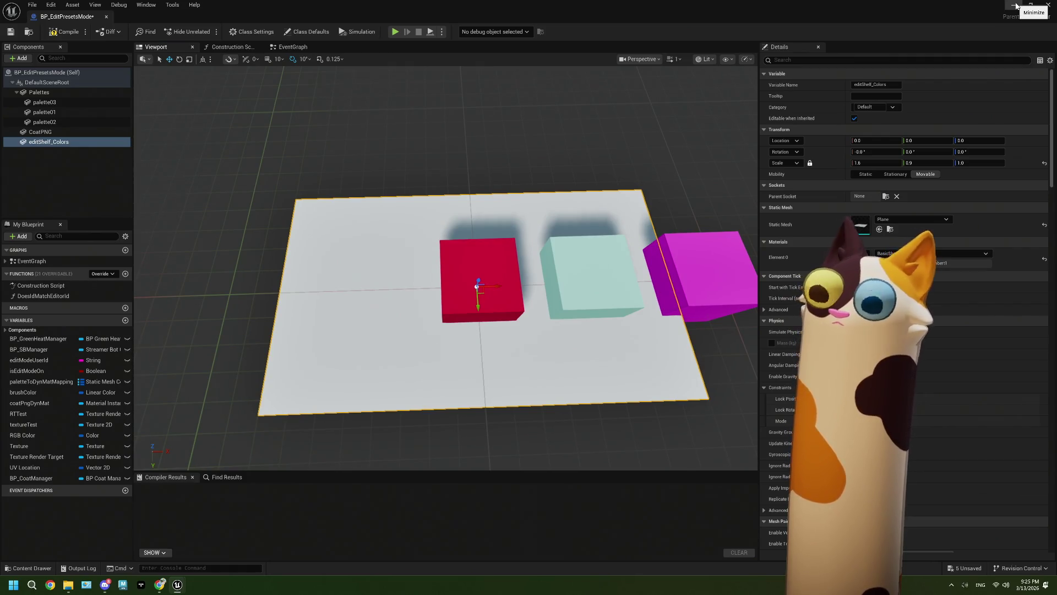
# - Create a Material named M_EditMode in the EditMode folder and open it in the Material Editor
pyautogui.click(1015, 5)
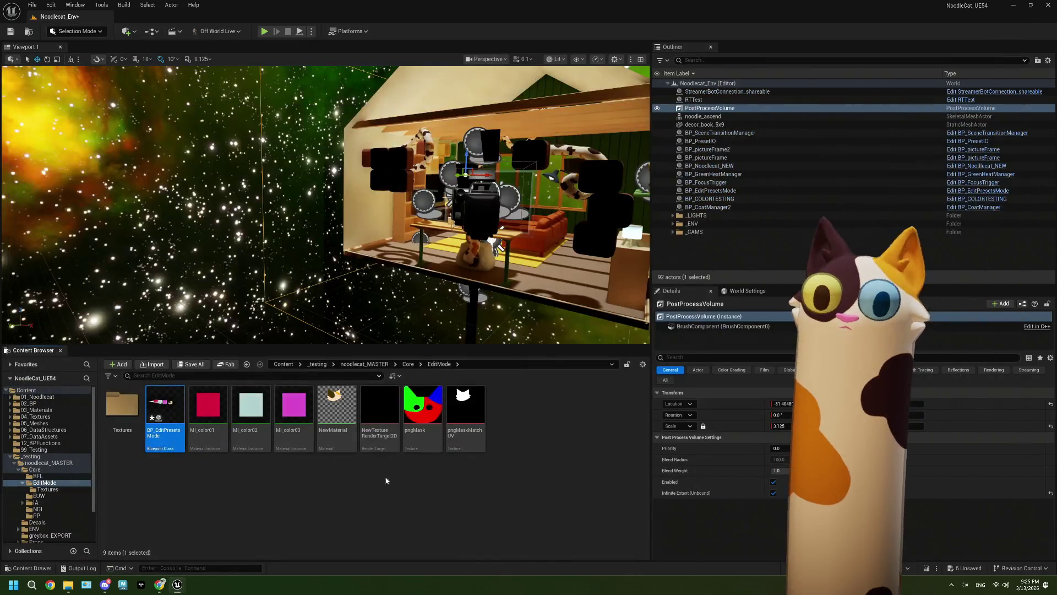
pyautogui.moveTo(345, 396)
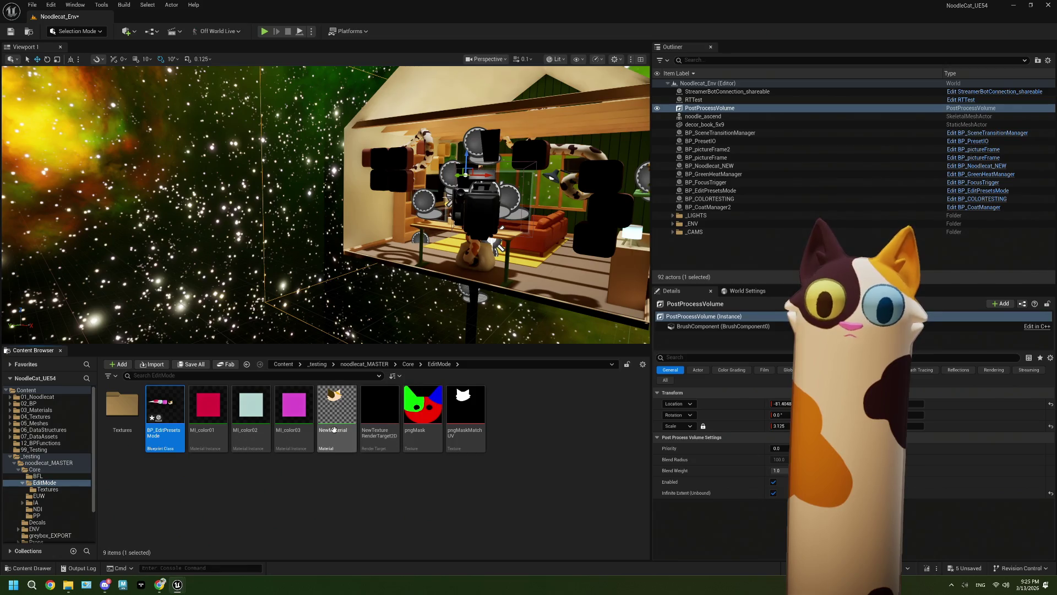
pyautogui.rightClick(333, 472)
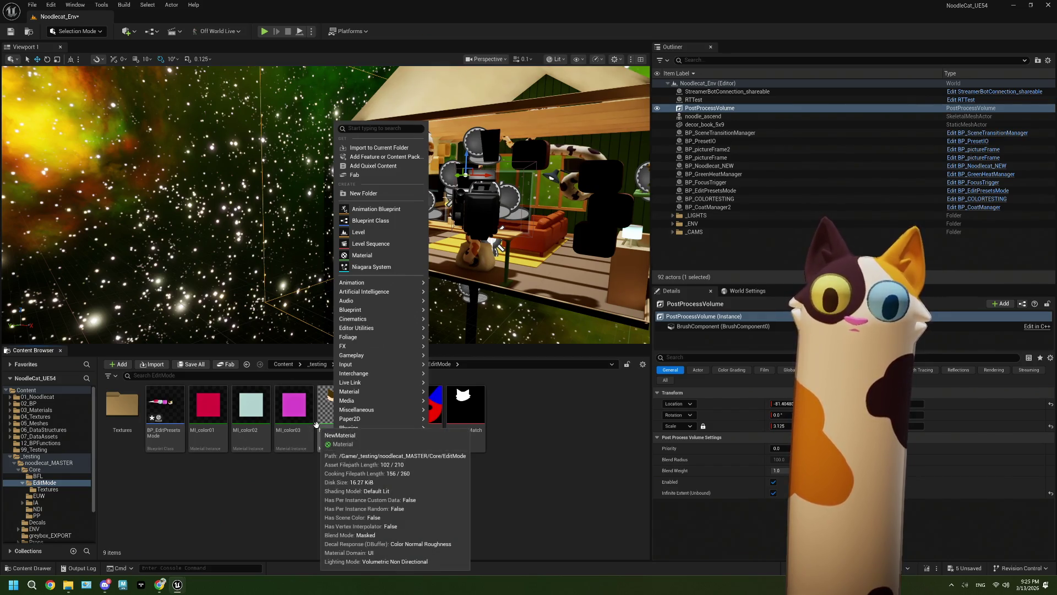
pyautogui.click(362, 255)
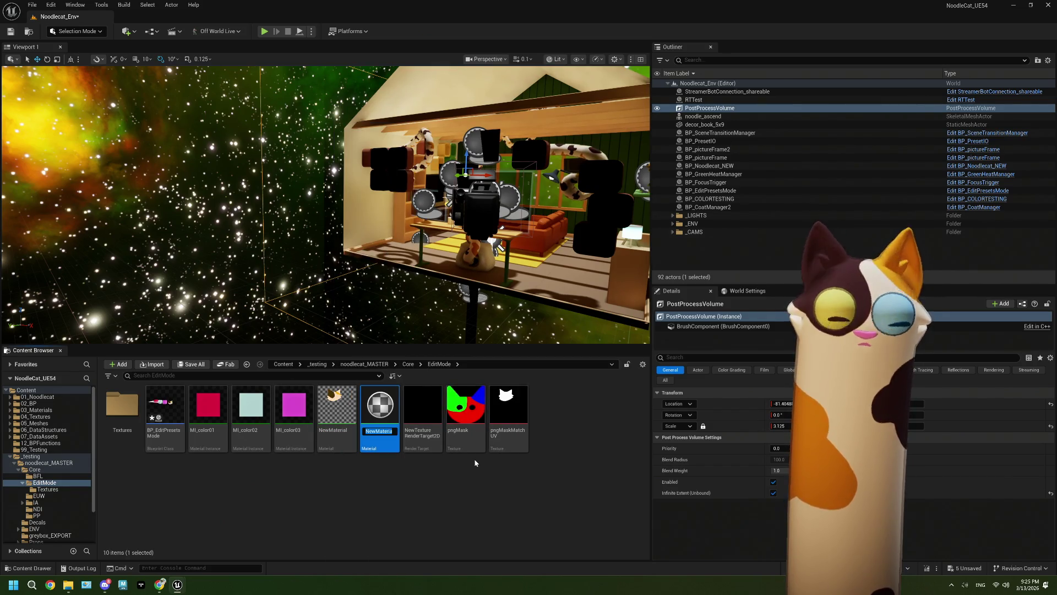
pyautogui.write('M_EditMode')
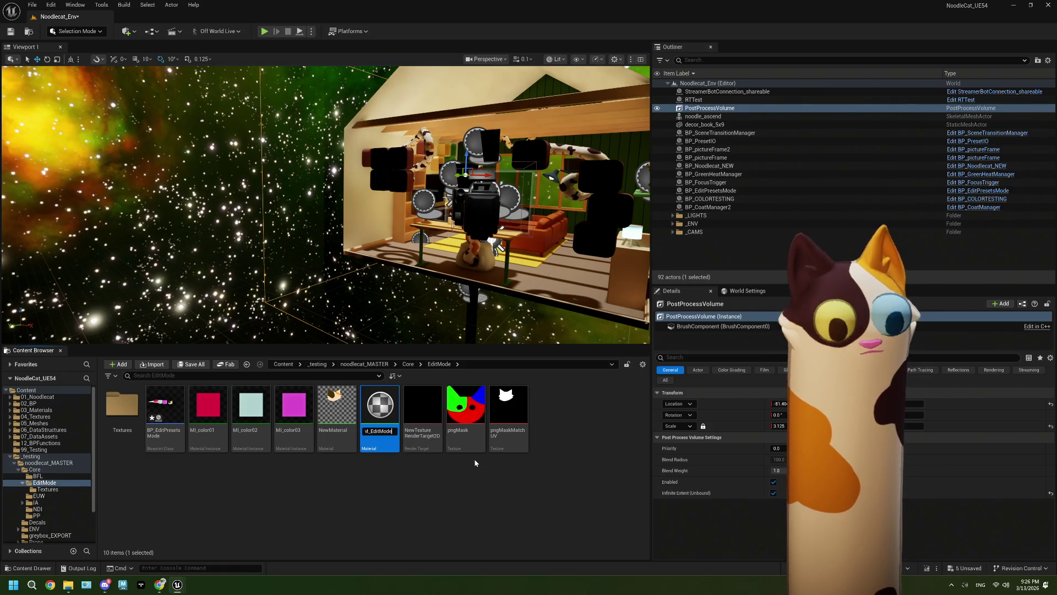
pyautogui.press('Return')
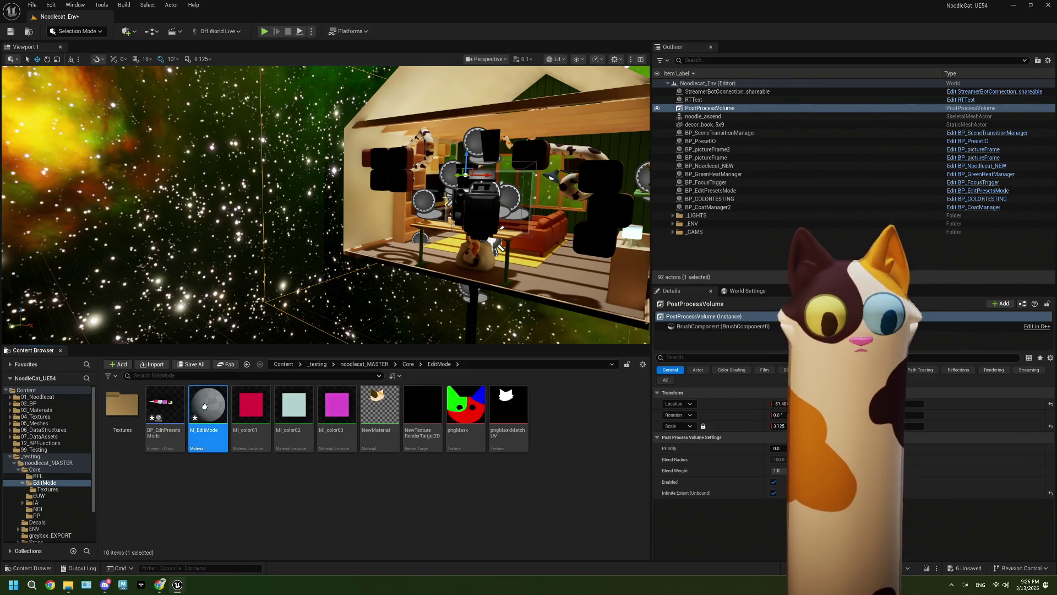
pyautogui.doubleClick(208, 408)
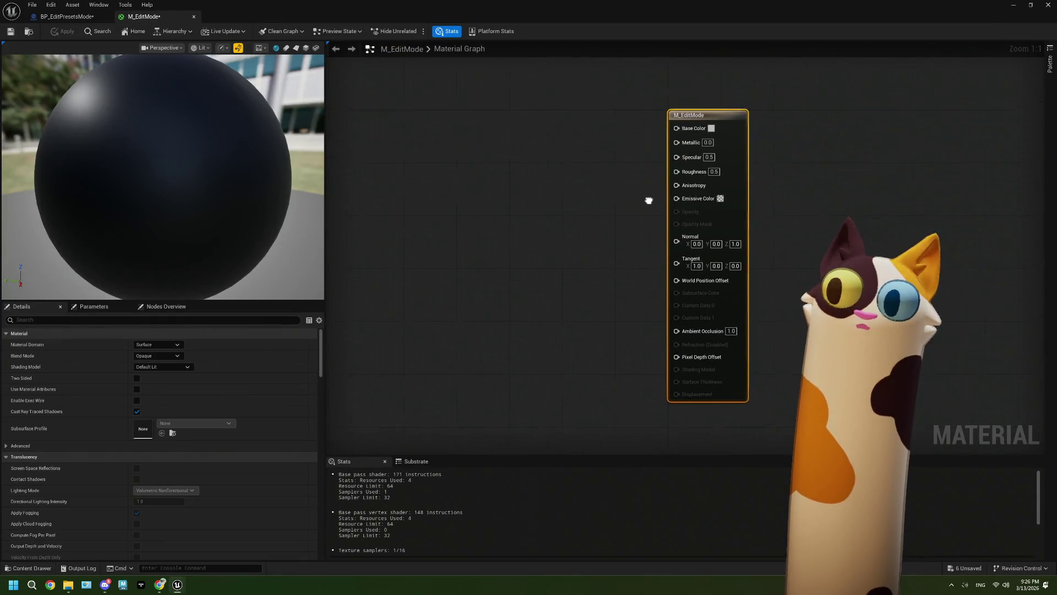
# - Set Material Domain to User Interface and Blend Mode to Translucent, then review the advanced settings
pyautogui.click(165, 344)
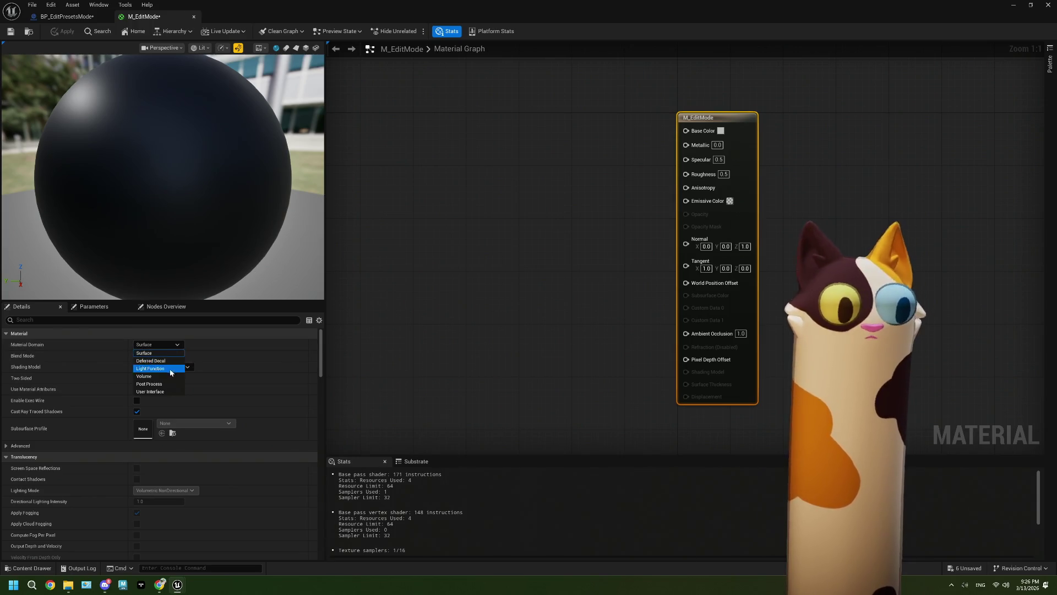
pyautogui.click(167, 392)
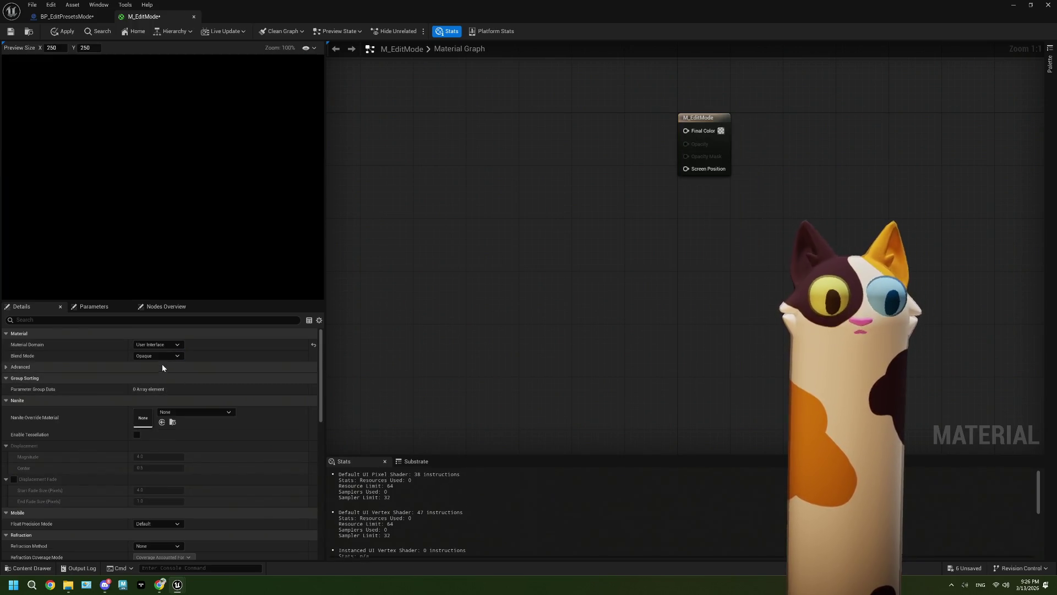
pyautogui.click(160, 357)
pyautogui.click(165, 380)
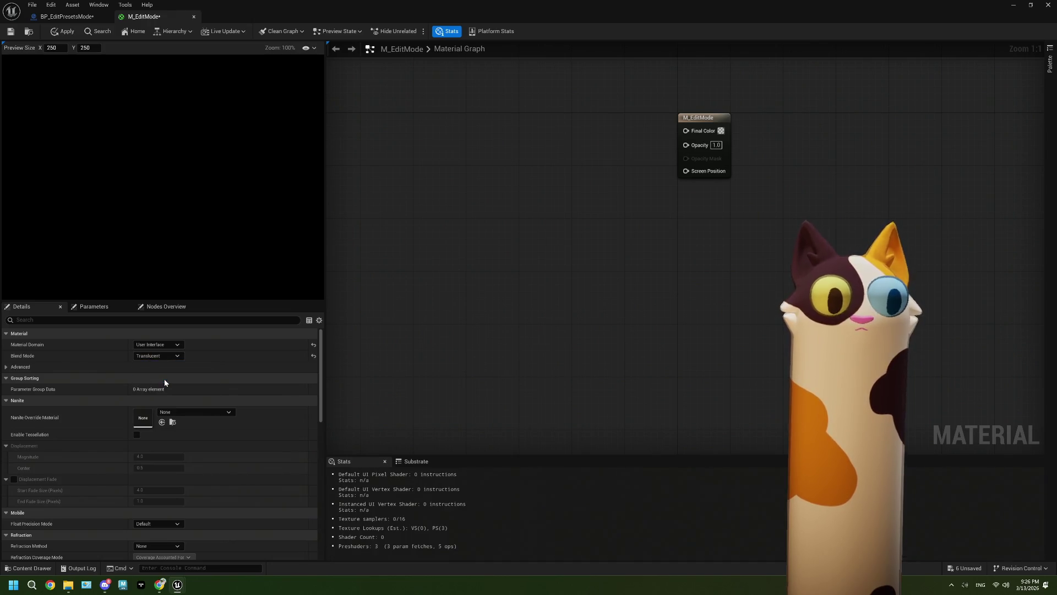
pyautogui.scroll(-5, 192, 412)
pyautogui.scroll(-10, 192, 412)
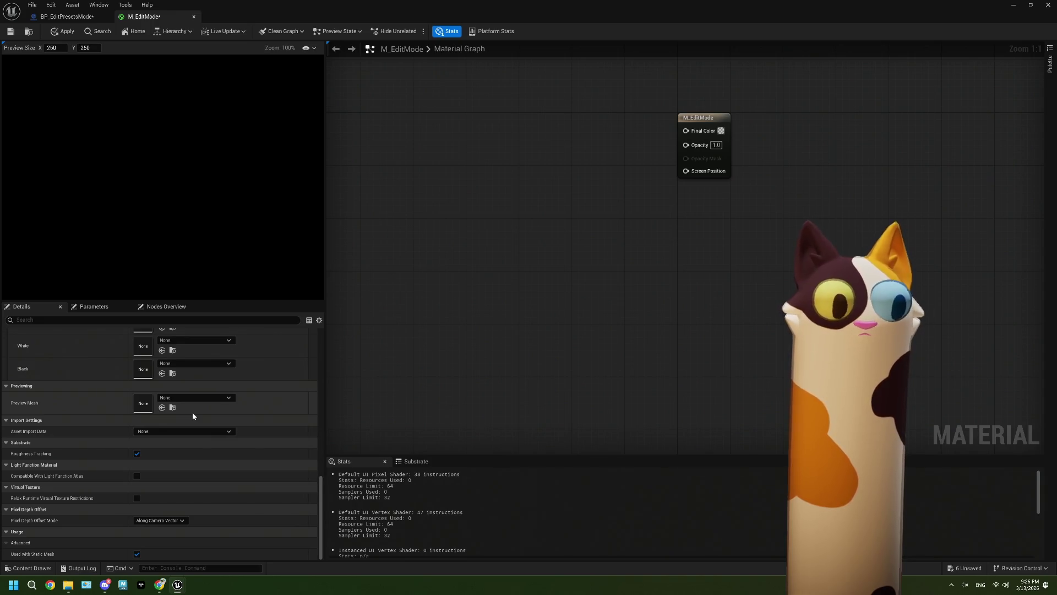
pyautogui.scroll(9, 193, 412)
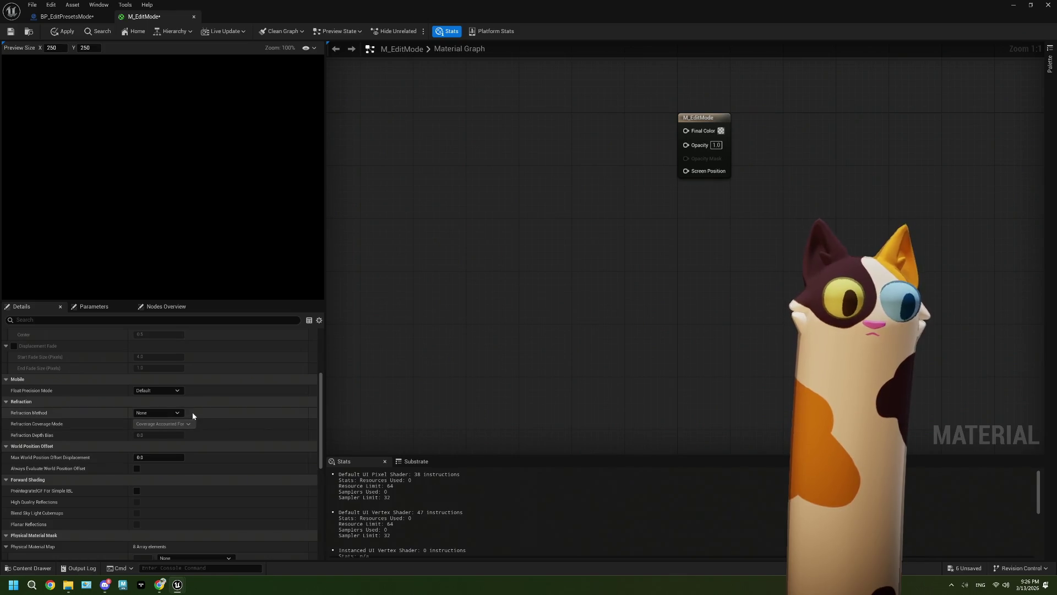
pyautogui.scroll(5, 192, 415)
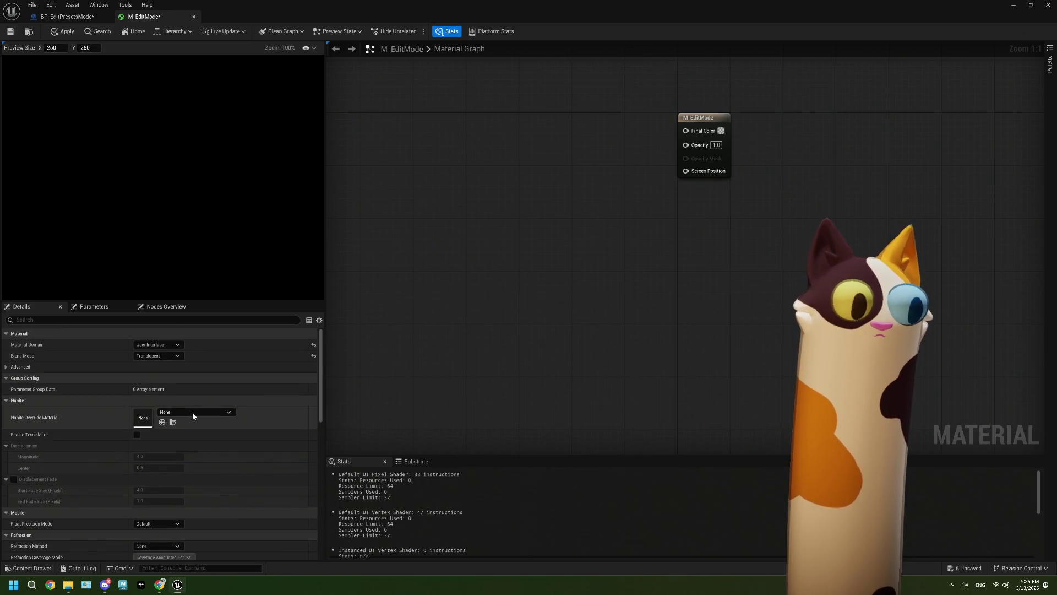
pyautogui.click(6, 366)
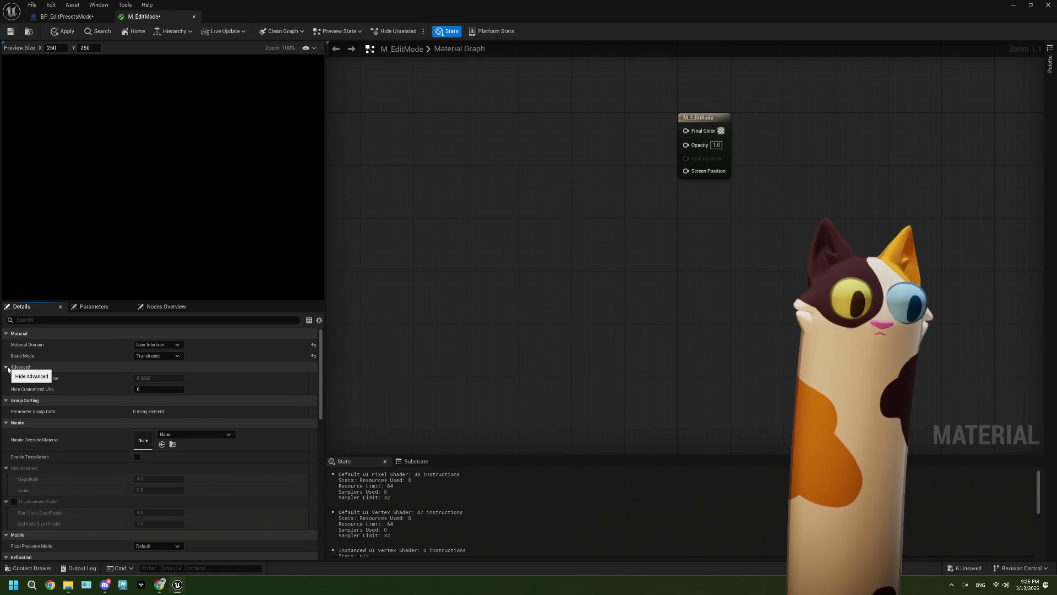
pyautogui.click(7, 366)
# - Check the Chrome search results, then minimize Chrome to return to the material
pyautogui.moveTo(159, 583)
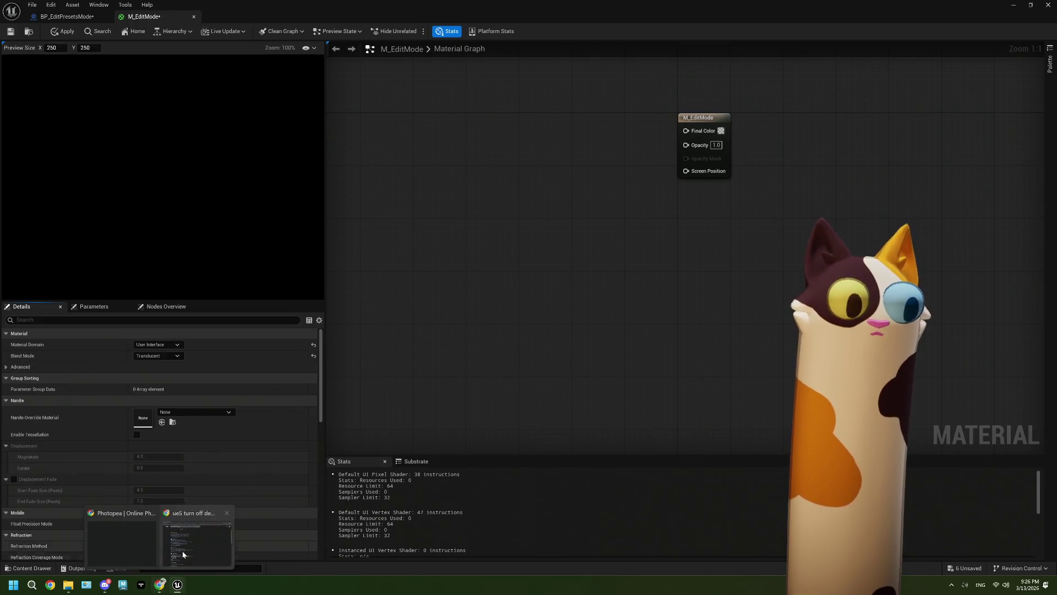
pyautogui.click(183, 550)
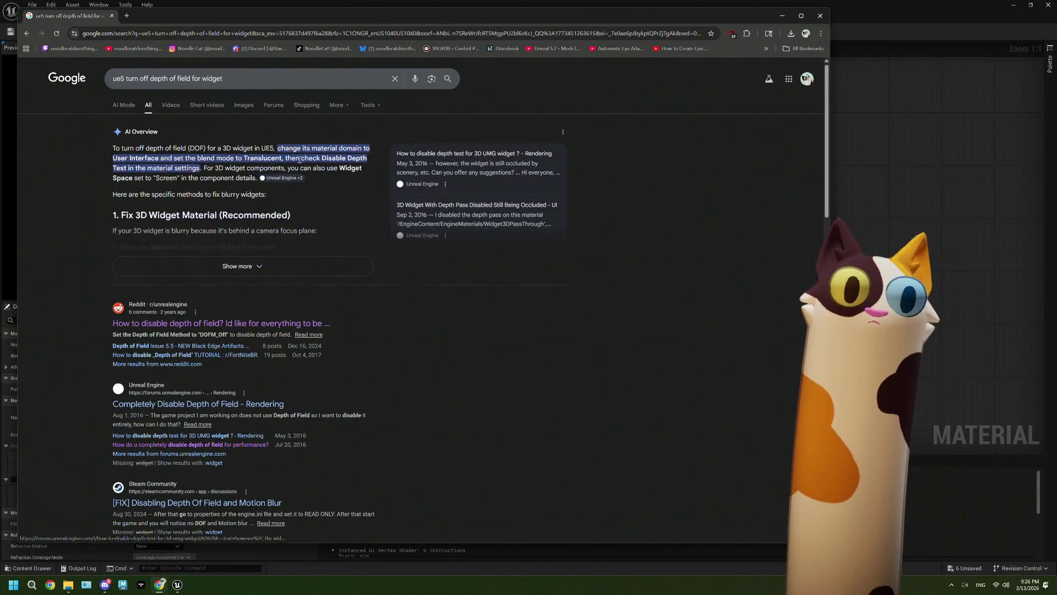
pyautogui.click(782, 16)
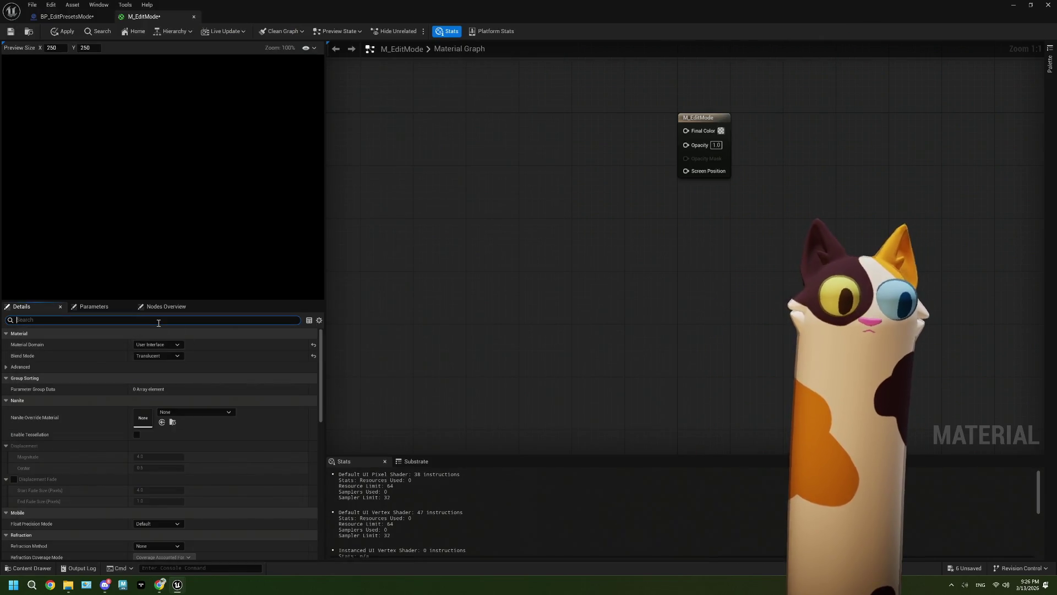
# - Switch the M_EditMode material domain back to Surface
pyautogui.write('c')
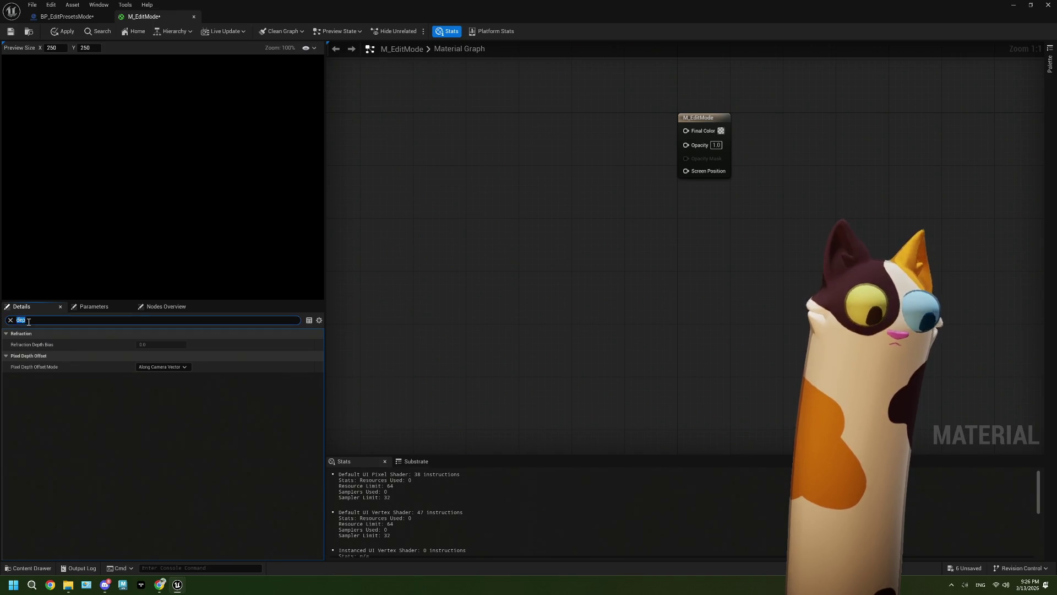
pyautogui.press('BackSpace')
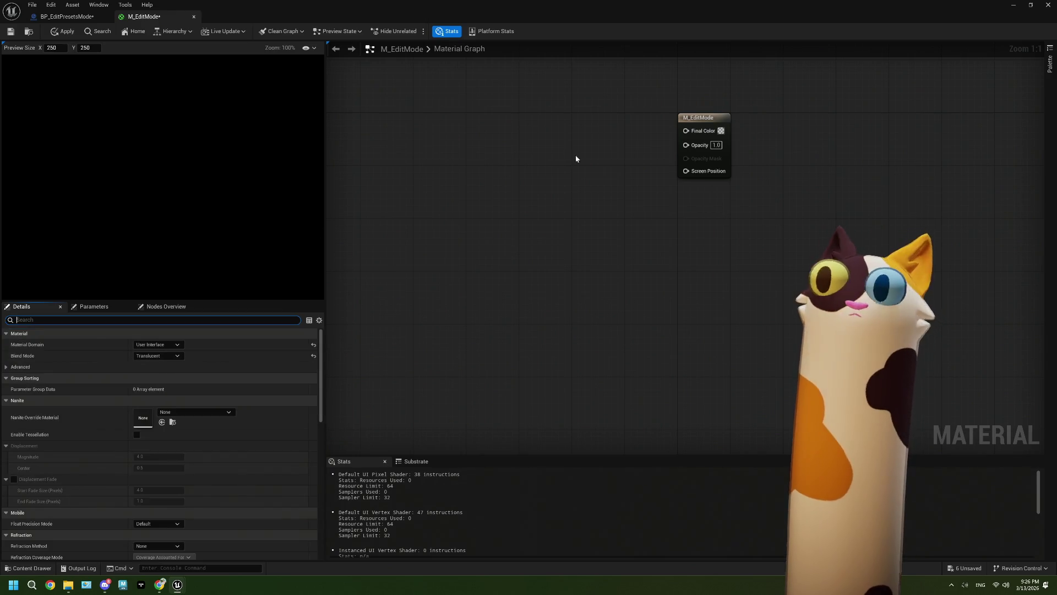
pyautogui.moveTo(576, 154); pyautogui.dragTo(644, 200)
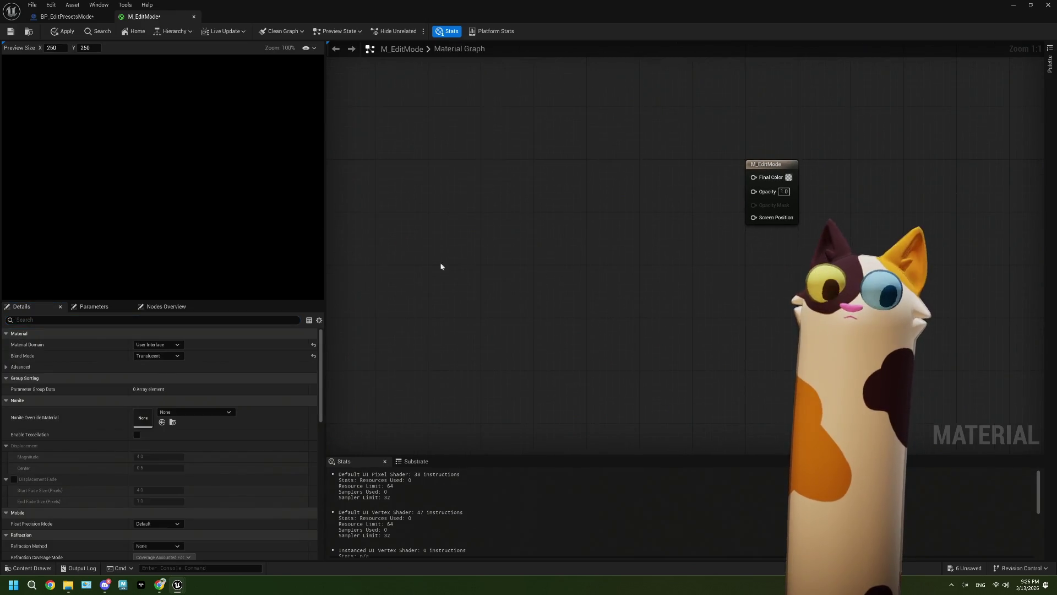
pyautogui.click(156, 346)
pyautogui.click(160, 354)
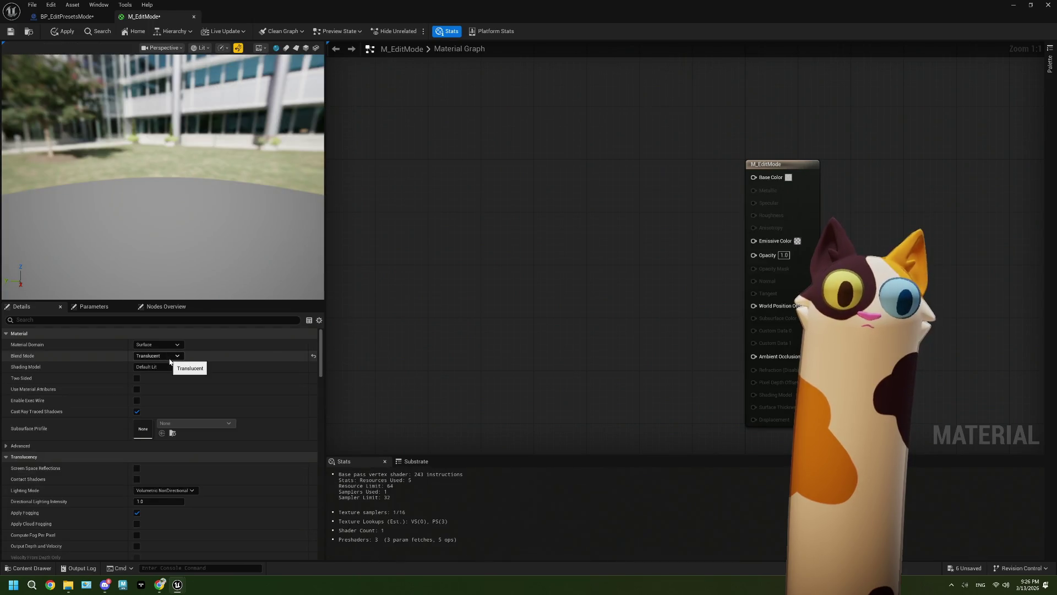
# - Filter Details for 'dof', set Translucency Pass to Before DOF, and clear the filter
pyautogui.click(60, 320)
pyautogui.write('dof')
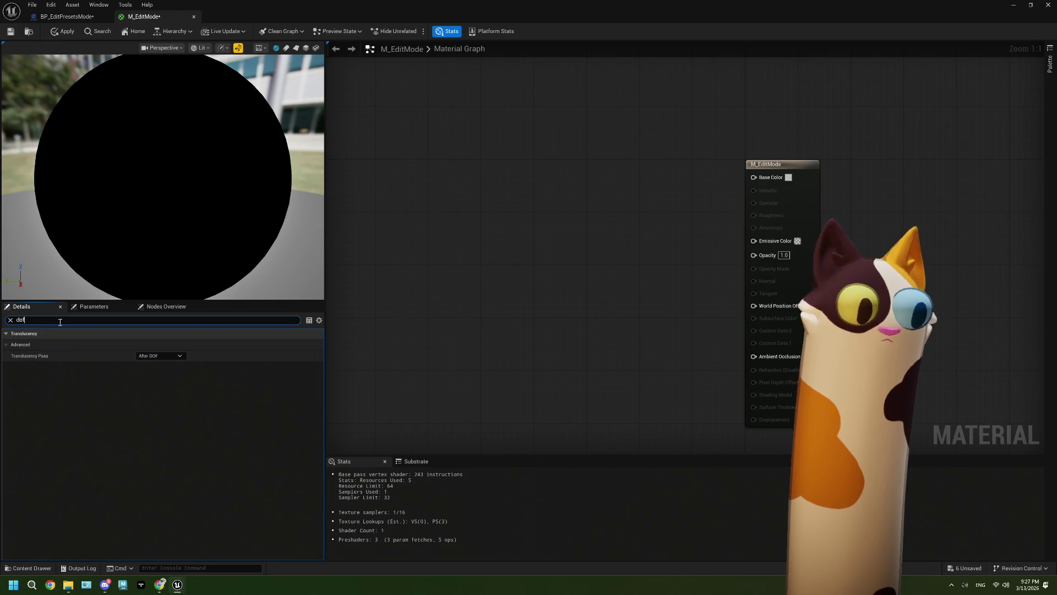
pyautogui.click(160, 355)
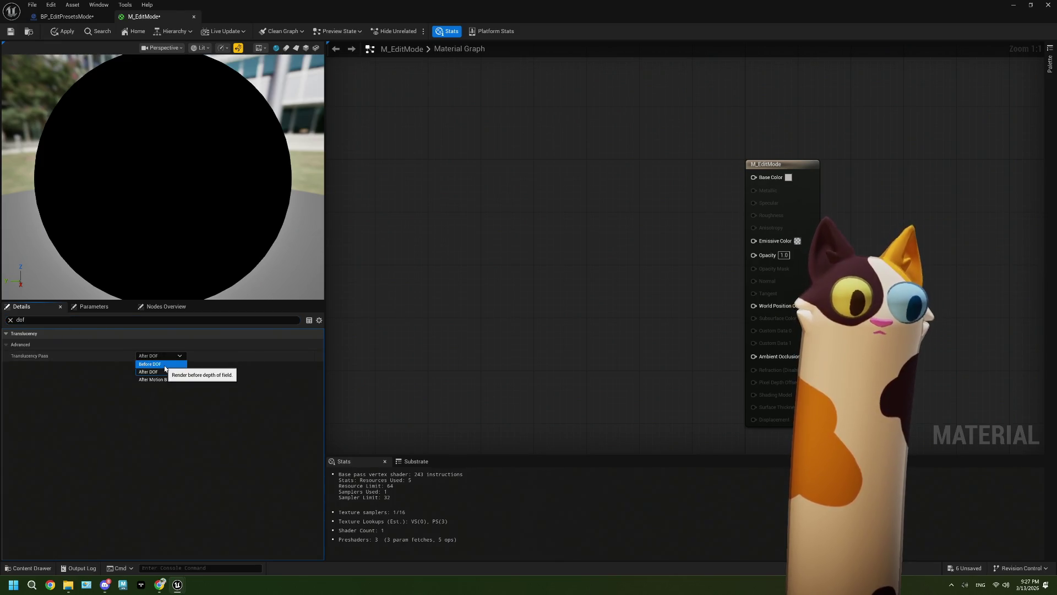
pyautogui.click(162, 365)
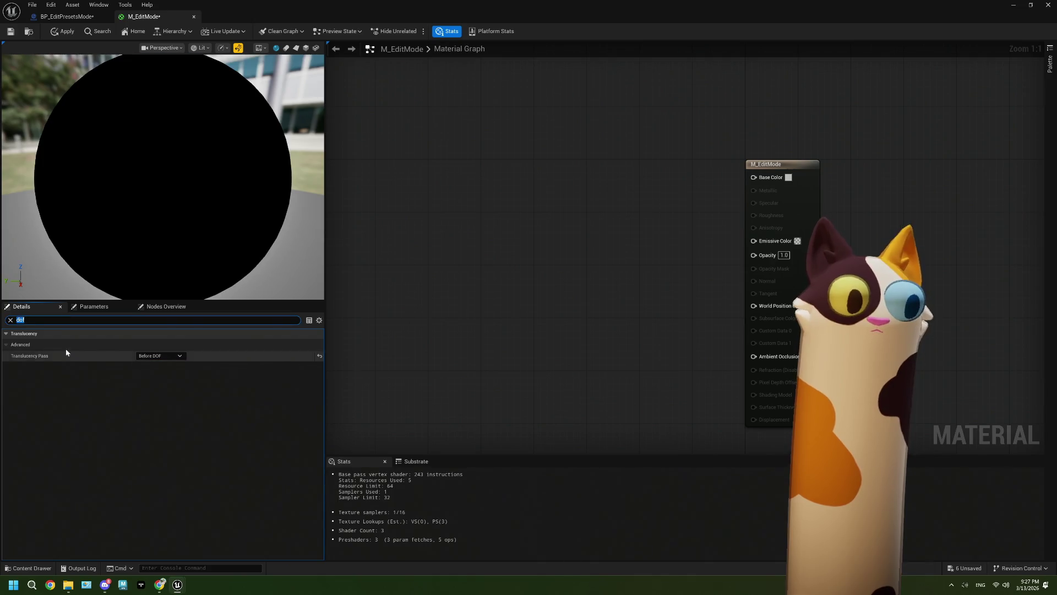
pyautogui.click(10, 320)
pyautogui.moveTo(692, 261)
pyautogui.mouseDown()
pyautogui.moveTo(606, 267)
pyautogui.moveTo(661, 269)
pyautogui.mouseUp()
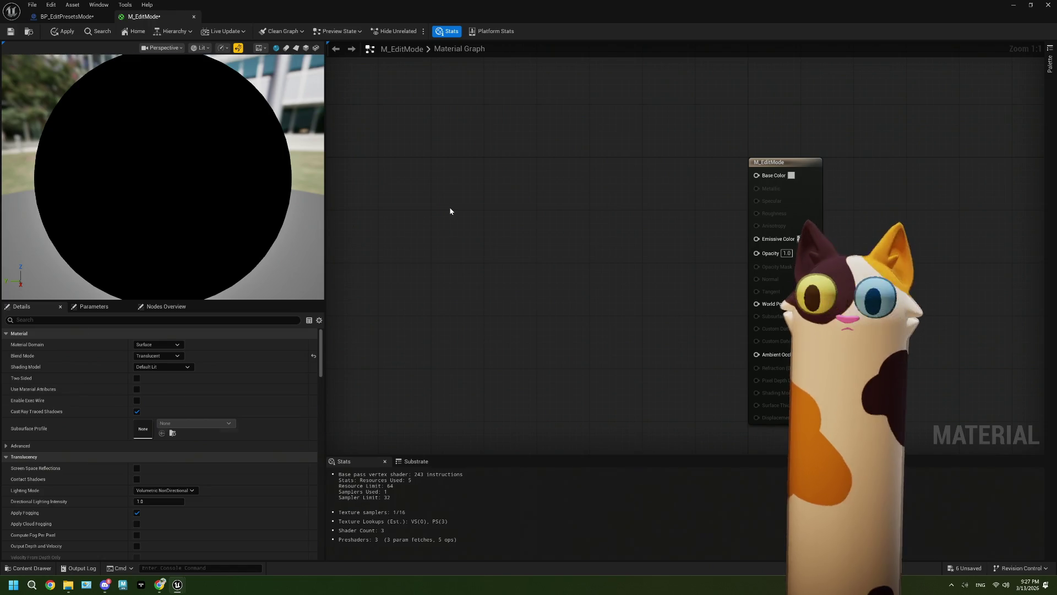
# - Add a Texture Sample node using T_editShelf_Colors and save the material
pyautogui.click(451, 213)
pyautogui.click(185, 446)
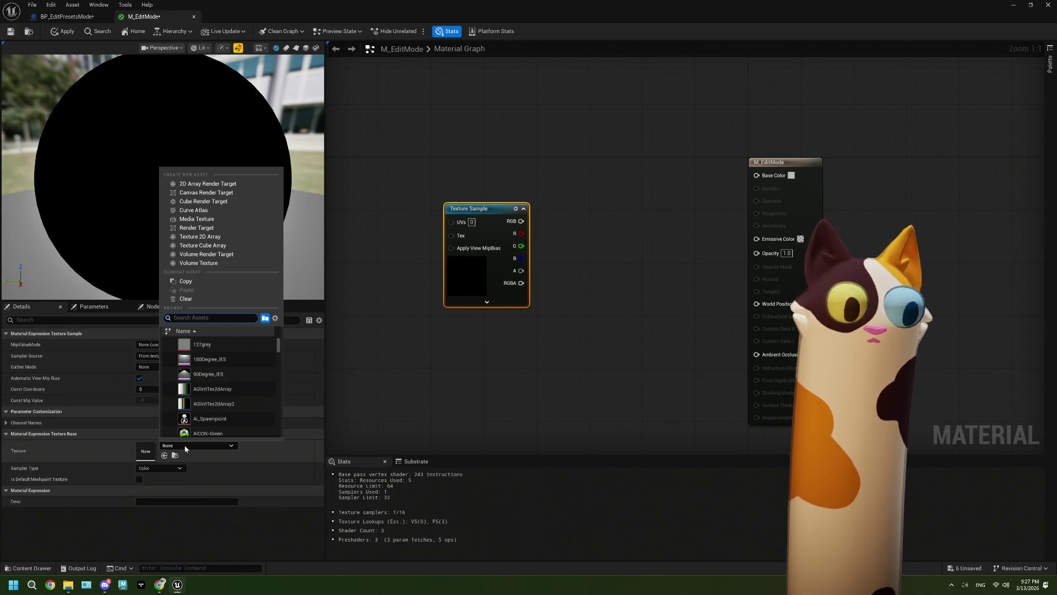
pyautogui.write('tex')
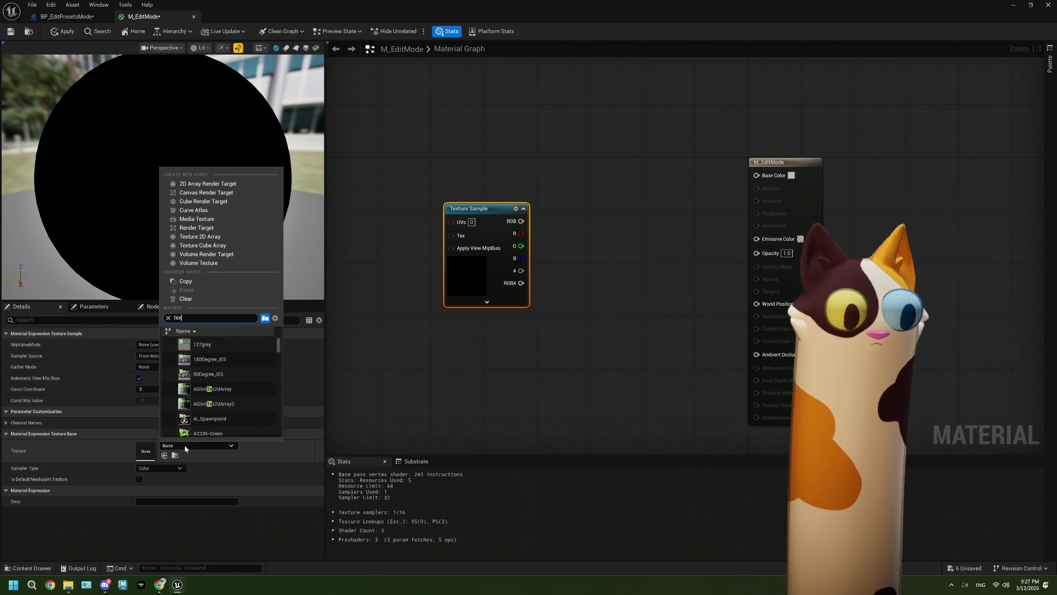
pyautogui.press('BackSpace')
pyautogui.press('BackSpace')
pyautogui.press('BackSpace')
pyautogui.write('editsh')
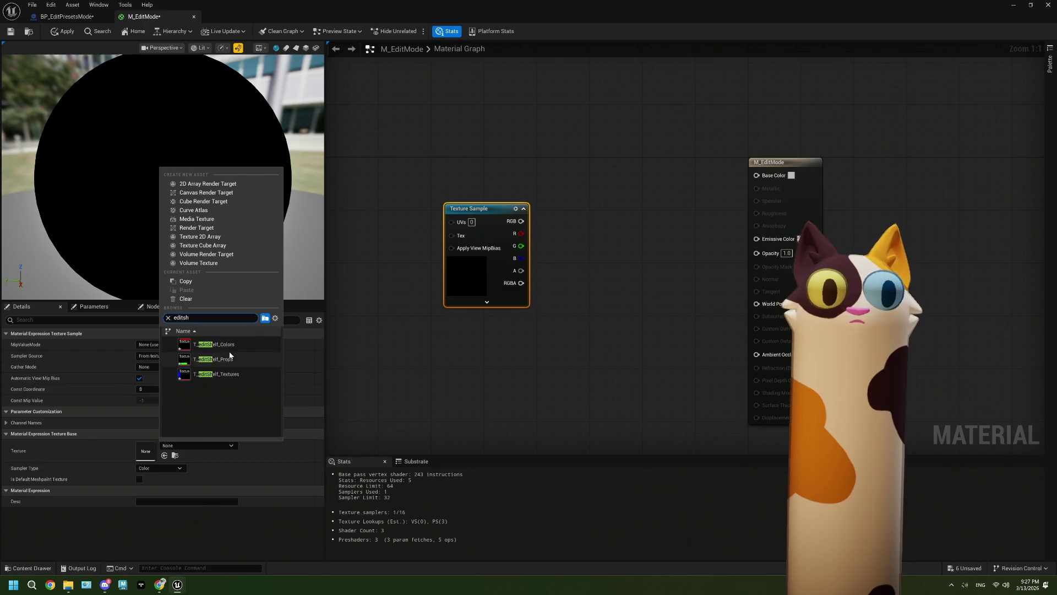
pyautogui.click(221, 359)
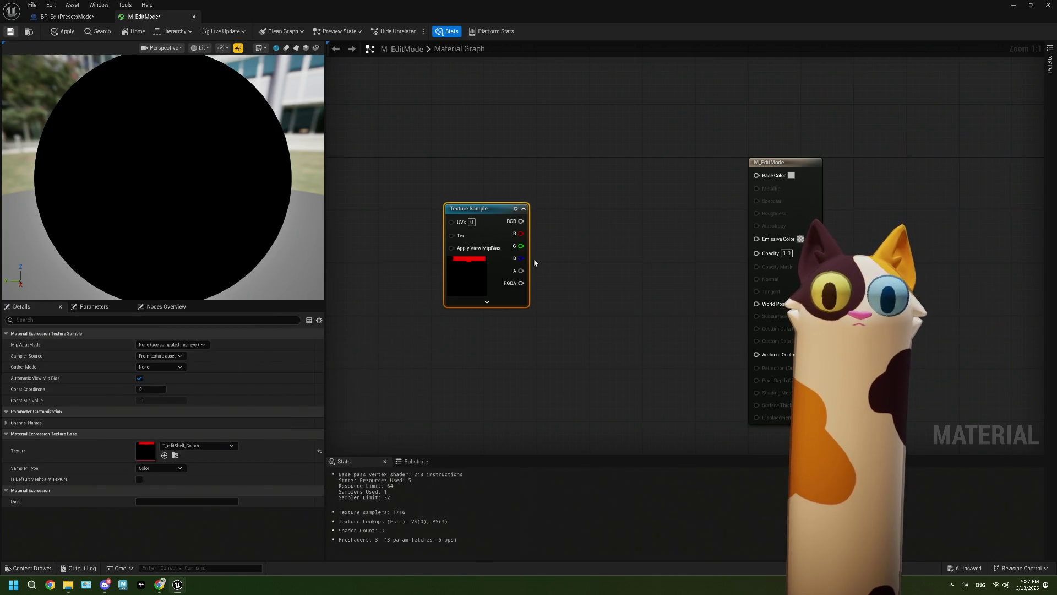
pyautogui.hotkey('ctrl', 's')
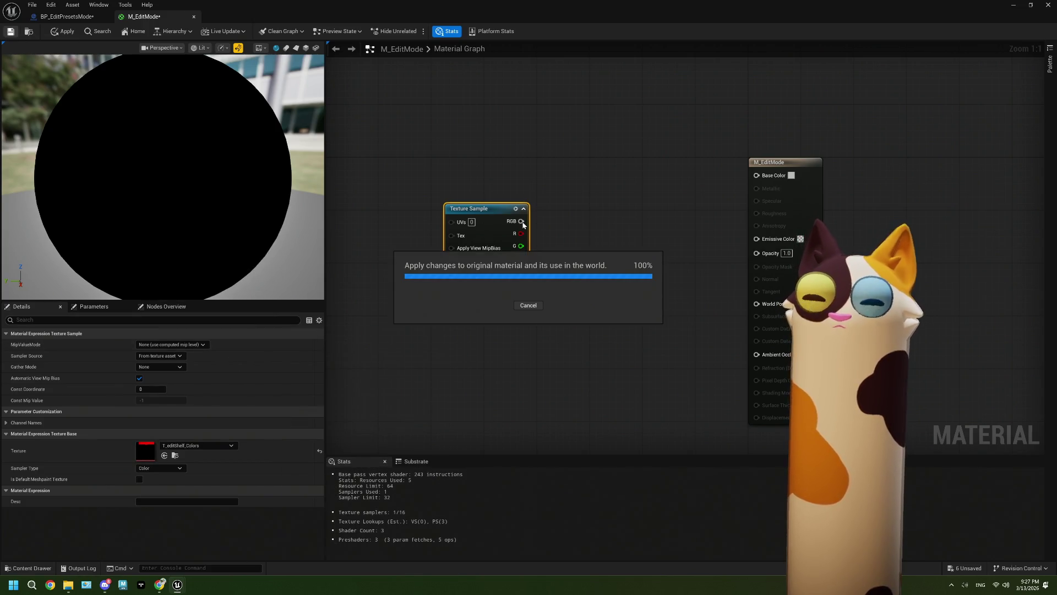
# - Wire the texture's RGB into Base Color and its alpha into Opacity
pyautogui.moveTo(522, 222)
pyautogui.mouseDown()
pyautogui.moveTo(554, 234)
pyautogui.moveTo(781, 176)
pyautogui.moveTo(759, 175)
pyautogui.mouseUp()
pyautogui.moveTo(521, 270)
pyautogui.mouseDown()
pyautogui.moveTo(764, 245)
pyautogui.moveTo(757, 251)
pyautogui.mouseUp()
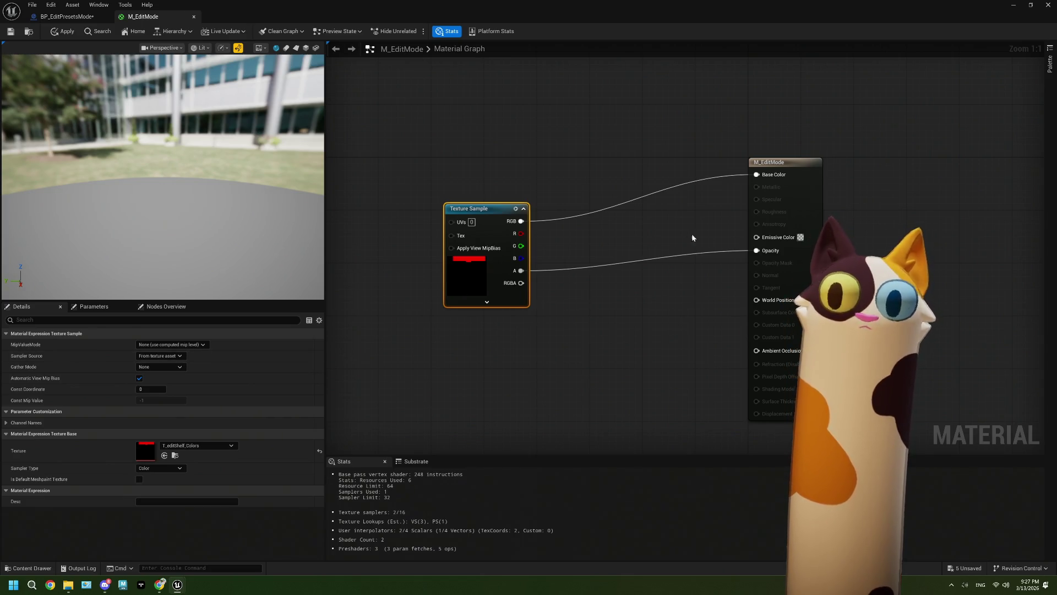
pyautogui.click(808, 259)
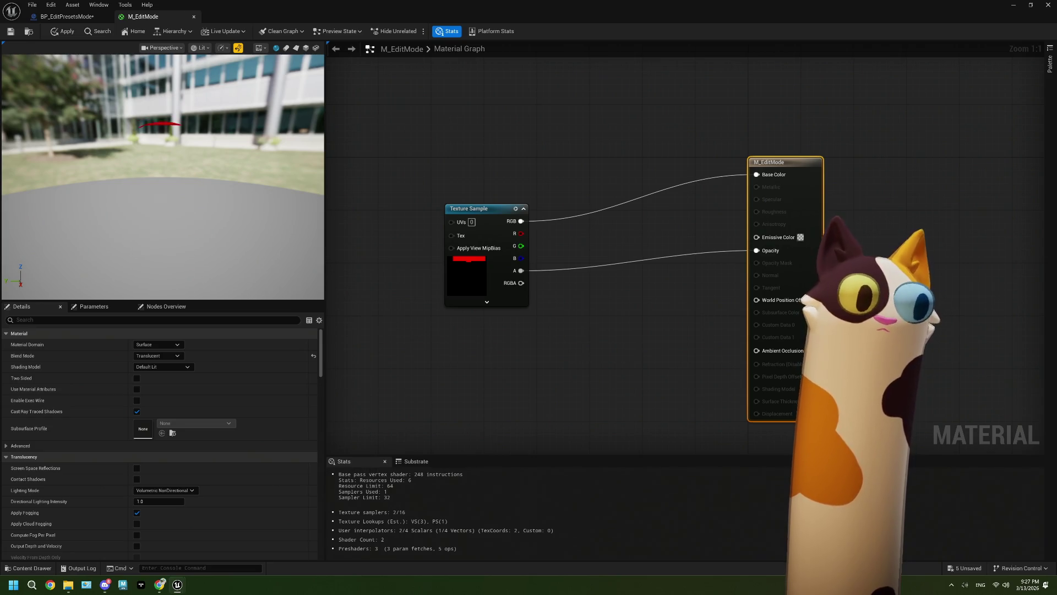
# - Preview M_EditMode on a plane and set its Shading Model to Unlit
pyautogui.click(296, 48)
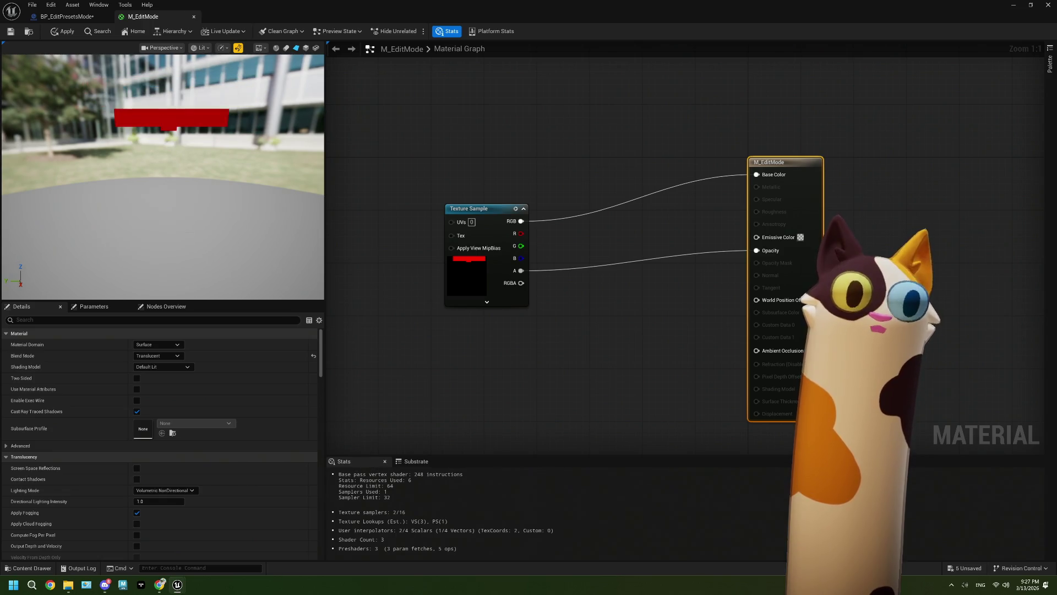
pyautogui.moveTo(191, 185); pyautogui.dragTo(260, 220)
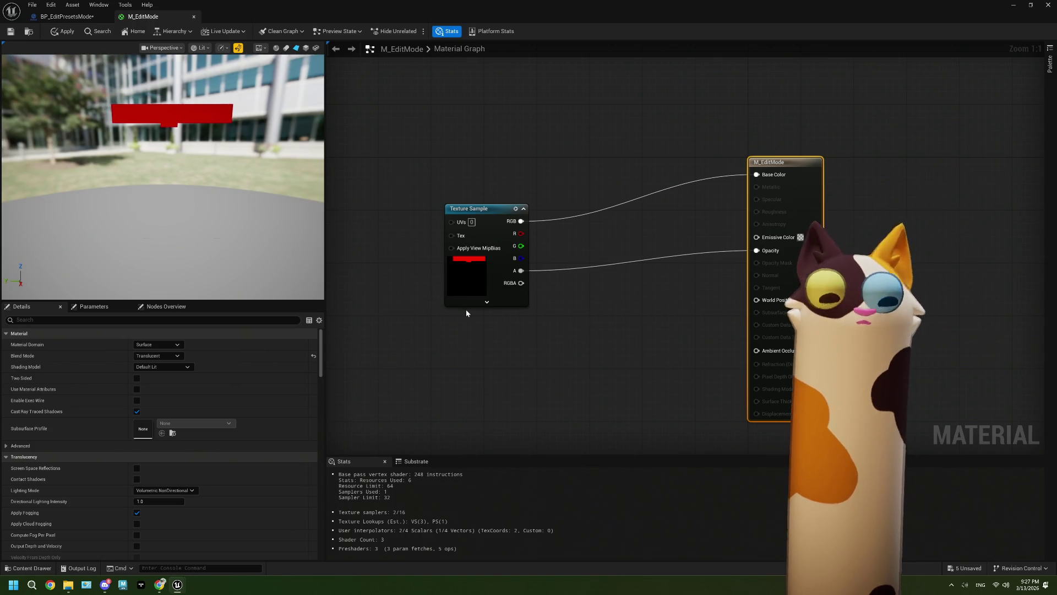
pyautogui.click(177, 365)
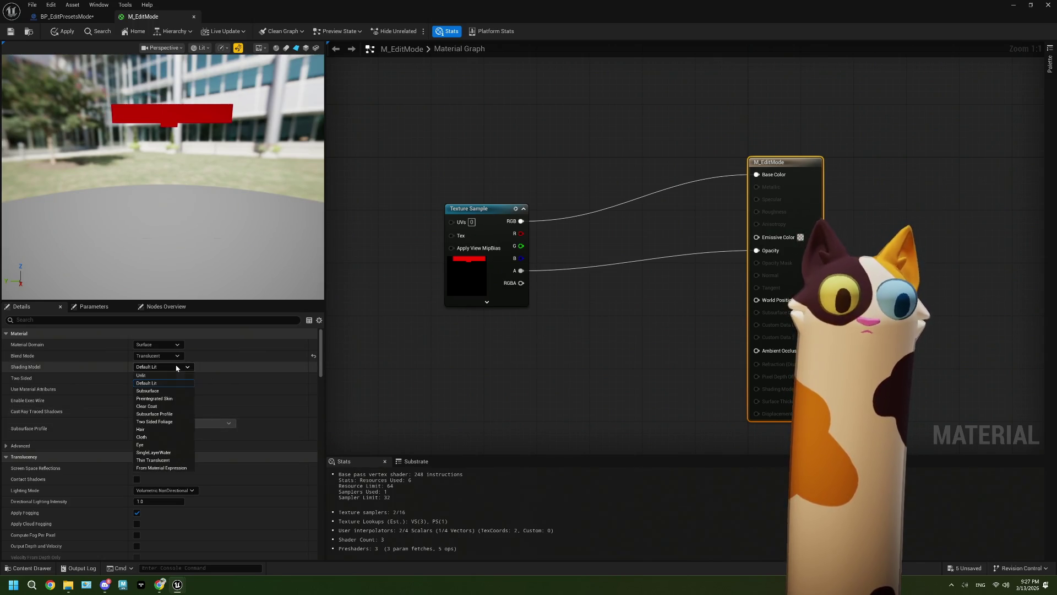
pyautogui.click(166, 373)
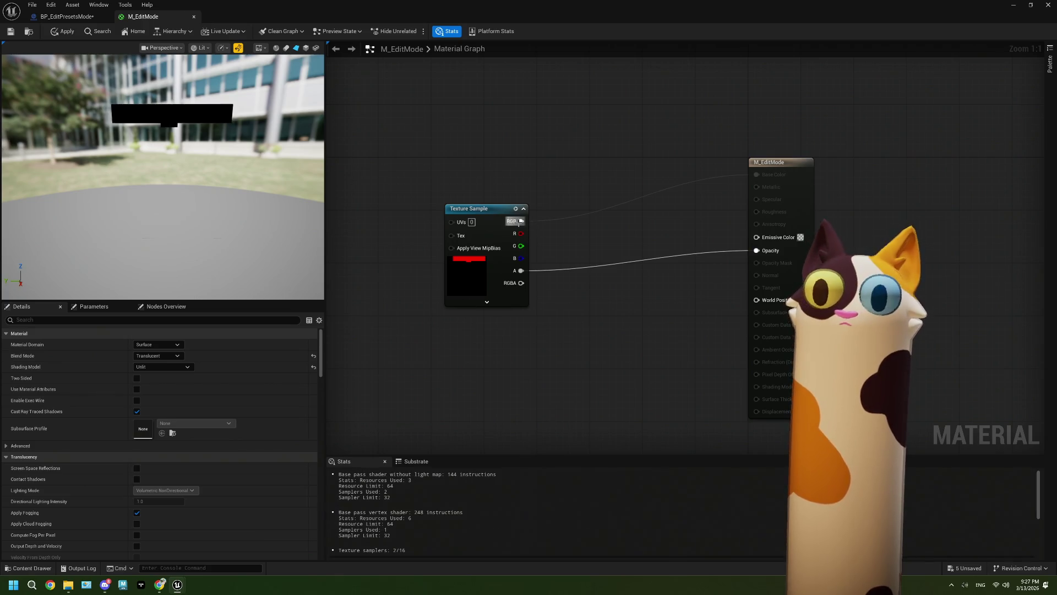
# - Wire texture RGB into Emissive Color, save, and go back to BP_EditPresetsMode
pyautogui.moveTo(521, 221); pyautogui.dragTo(756, 237)
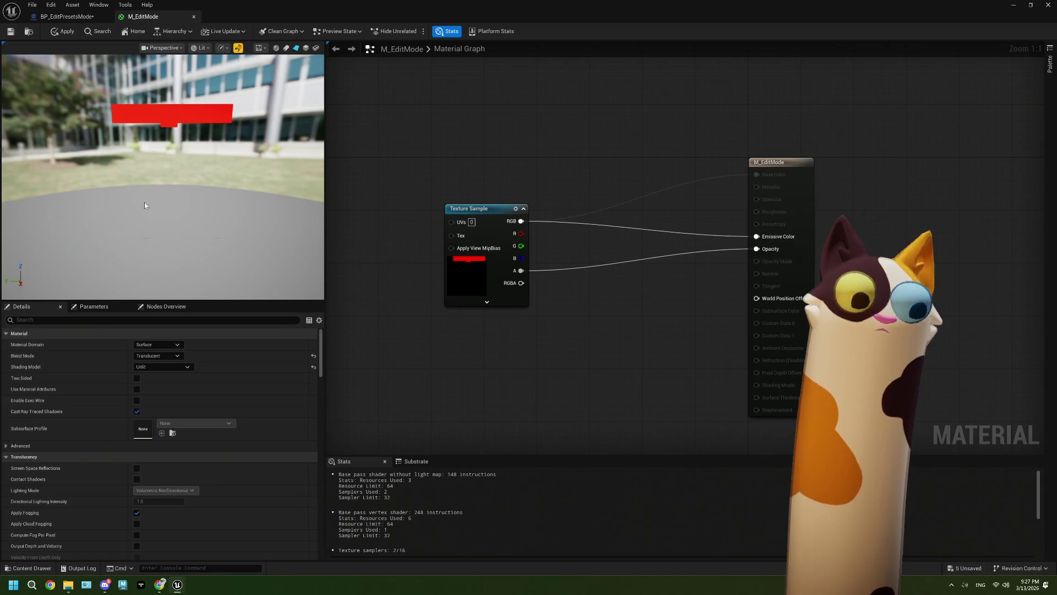
pyautogui.click(10, 33)
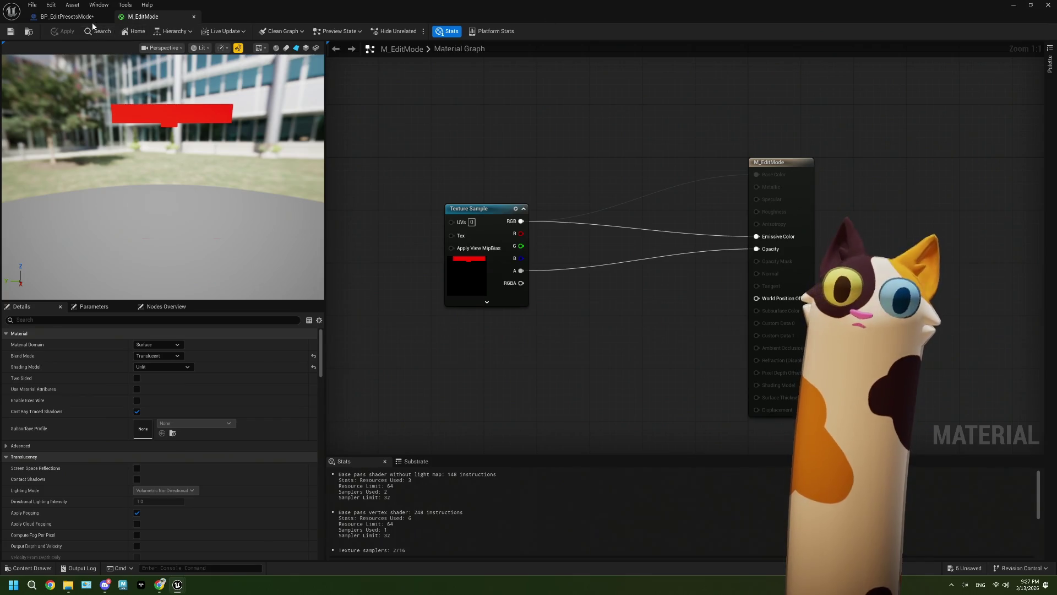
pyautogui.click(63, 17)
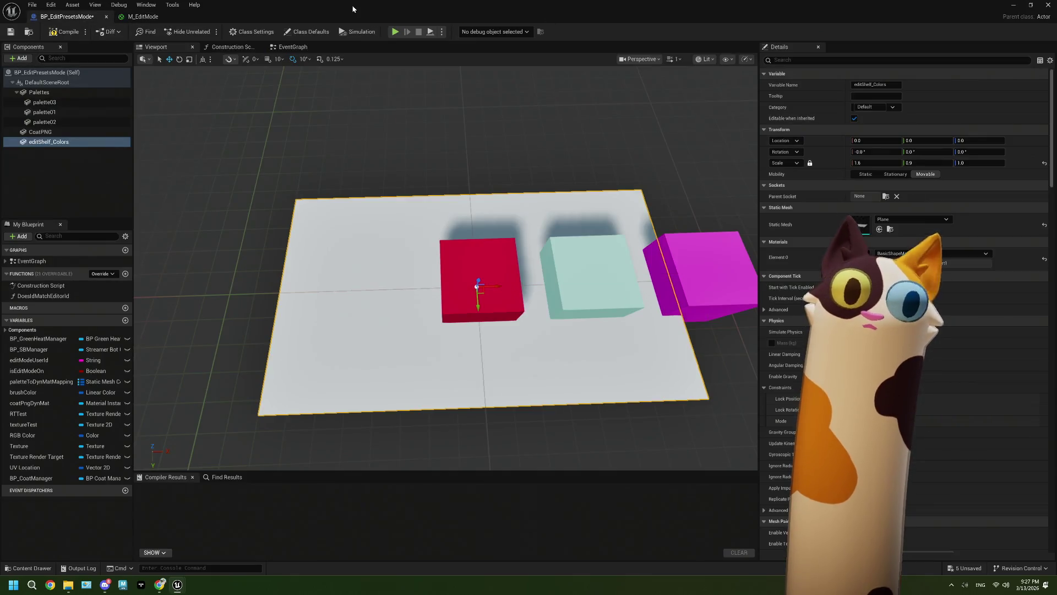
# - Compile and save BP_EditPresetsMode, then close the Blueprint editor
pyautogui.doubleClick(576, 18)
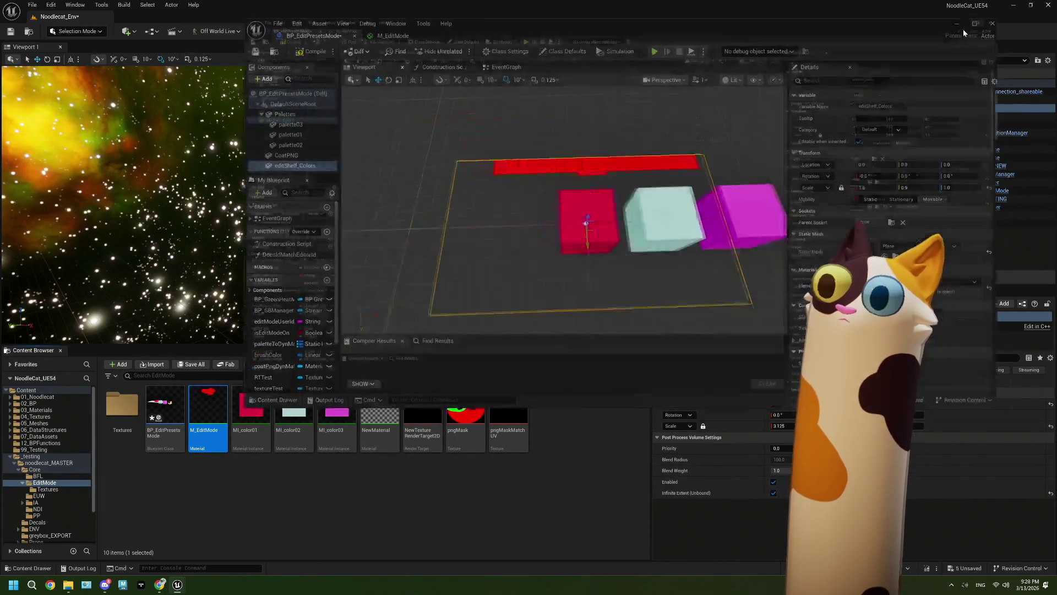
pyautogui.click(966, 24)
pyautogui.click(63, 31)
pyautogui.click(13, 33)
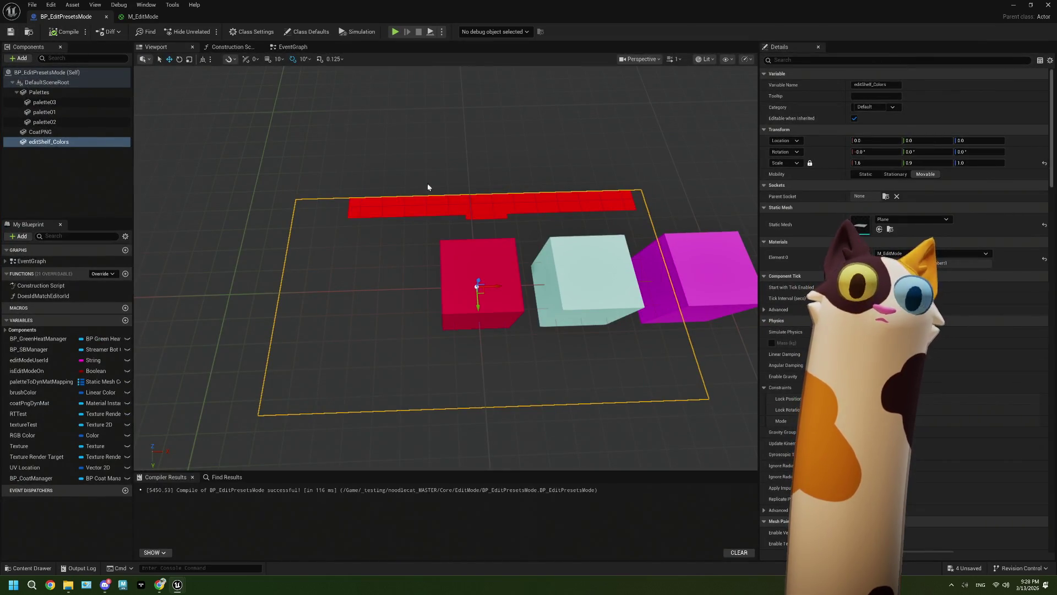
pyautogui.click(1014, 4)
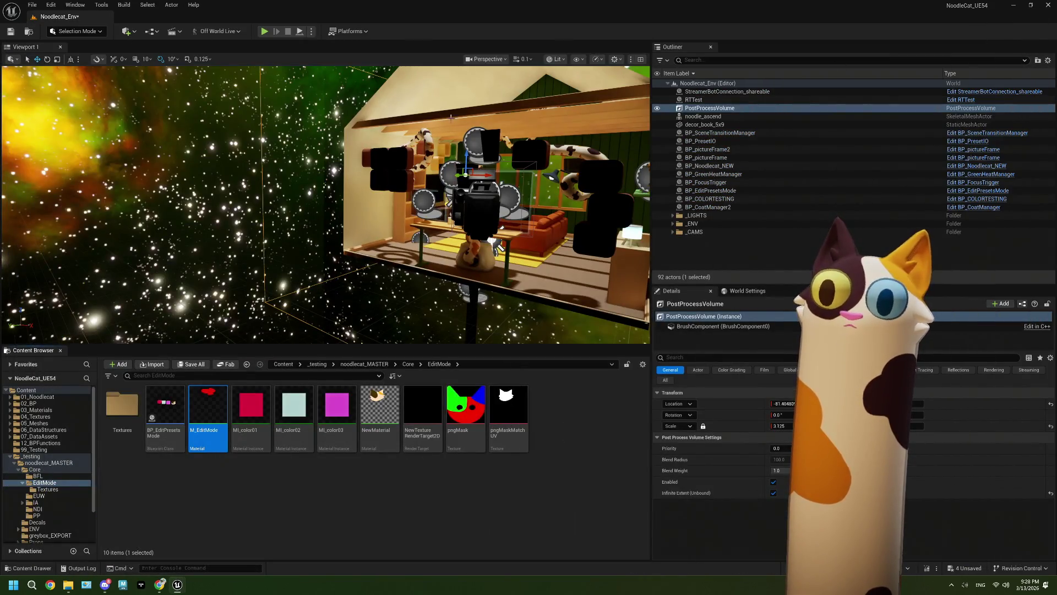
# - Fly to the coloured cubes, run a Play-in-Editor test, stop it, and reopen M_EditMode
pyautogui.press('w')
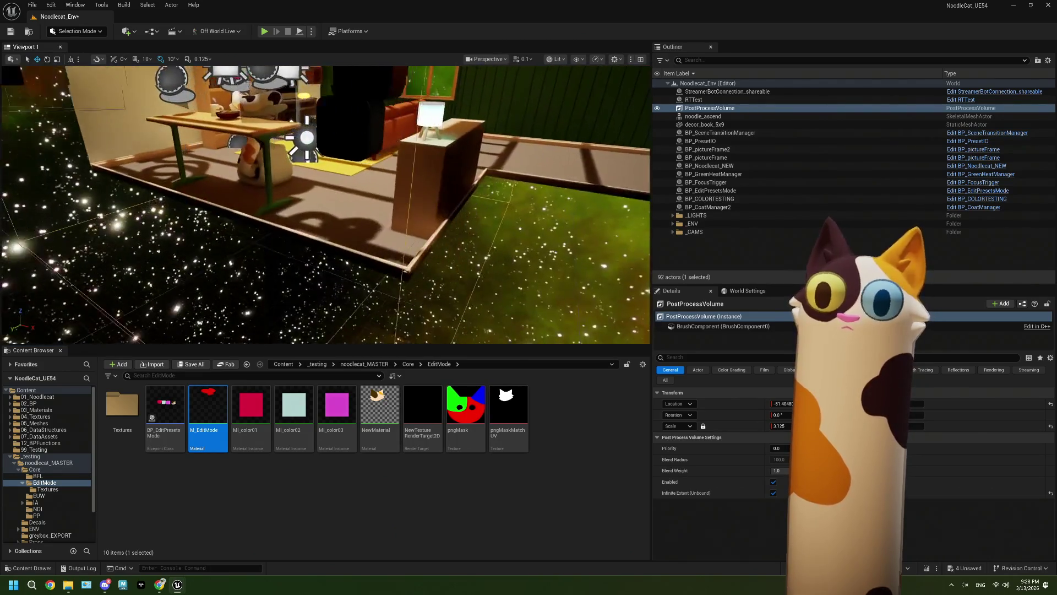
pyautogui.press('w')
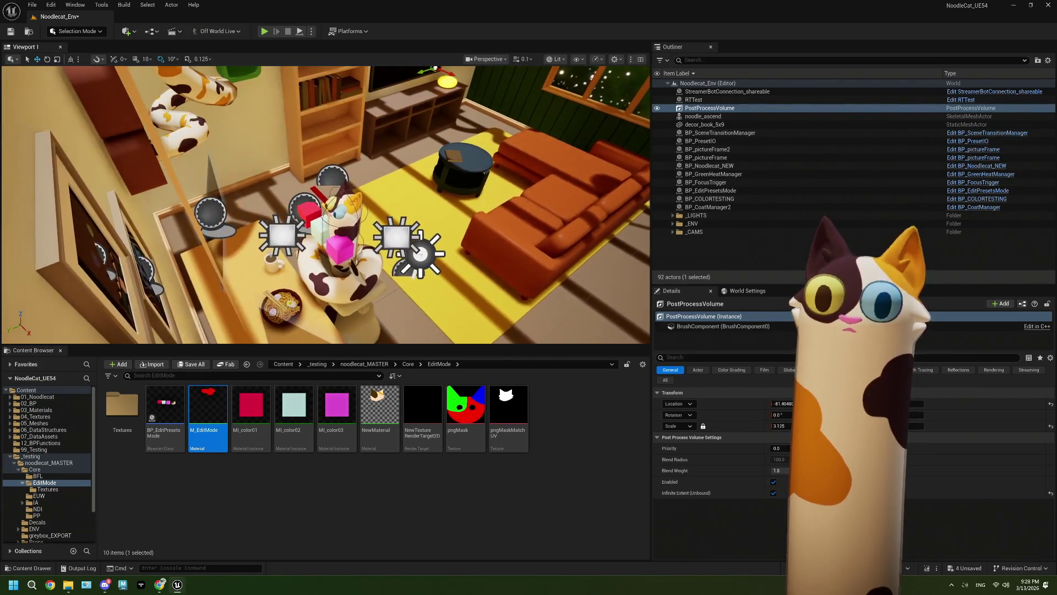
pyautogui.press('w')
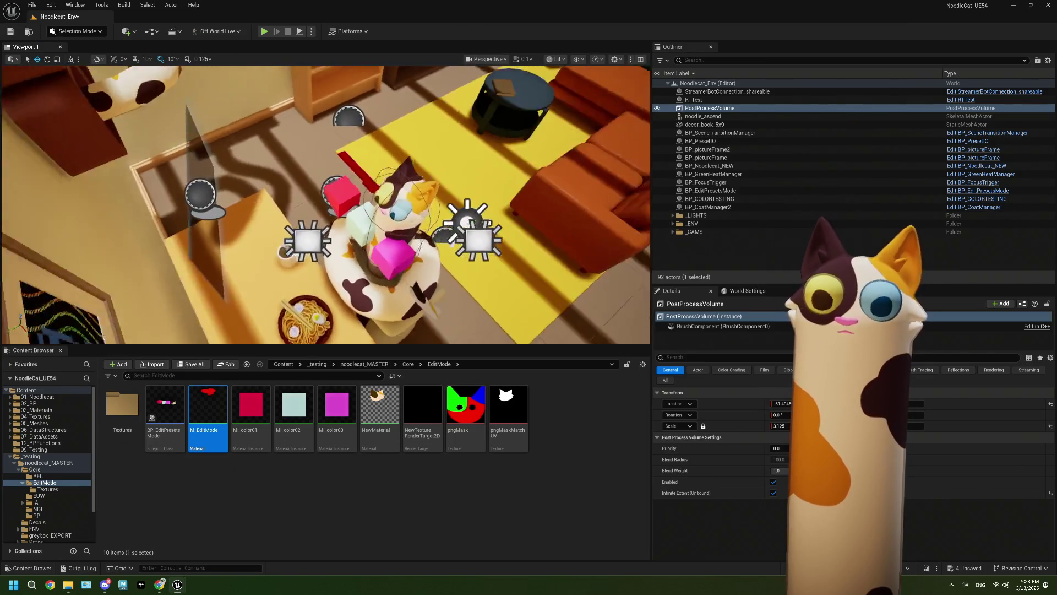
pyautogui.press('w')
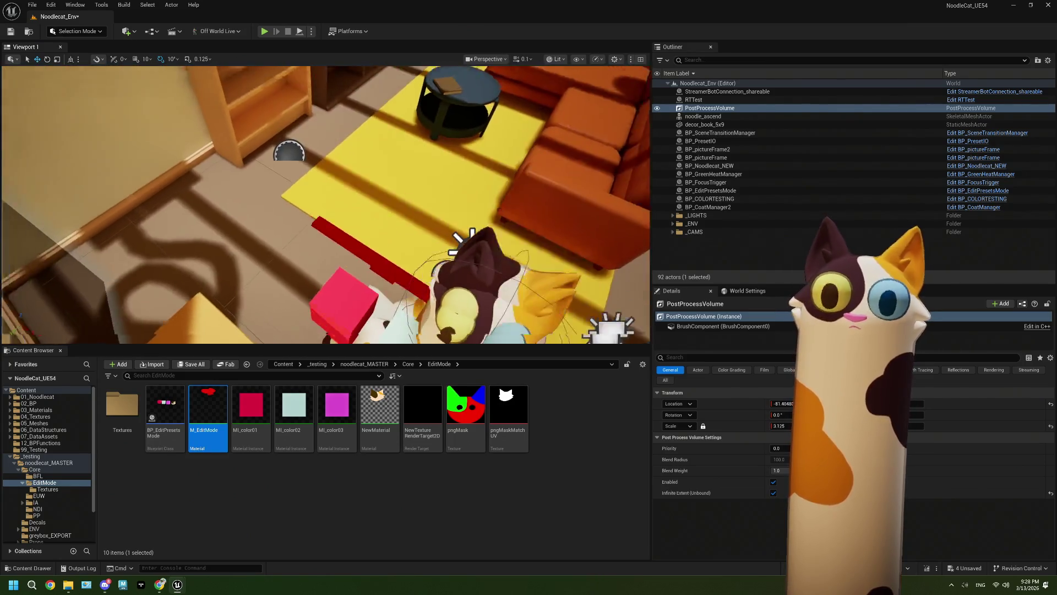
pyautogui.press('s')
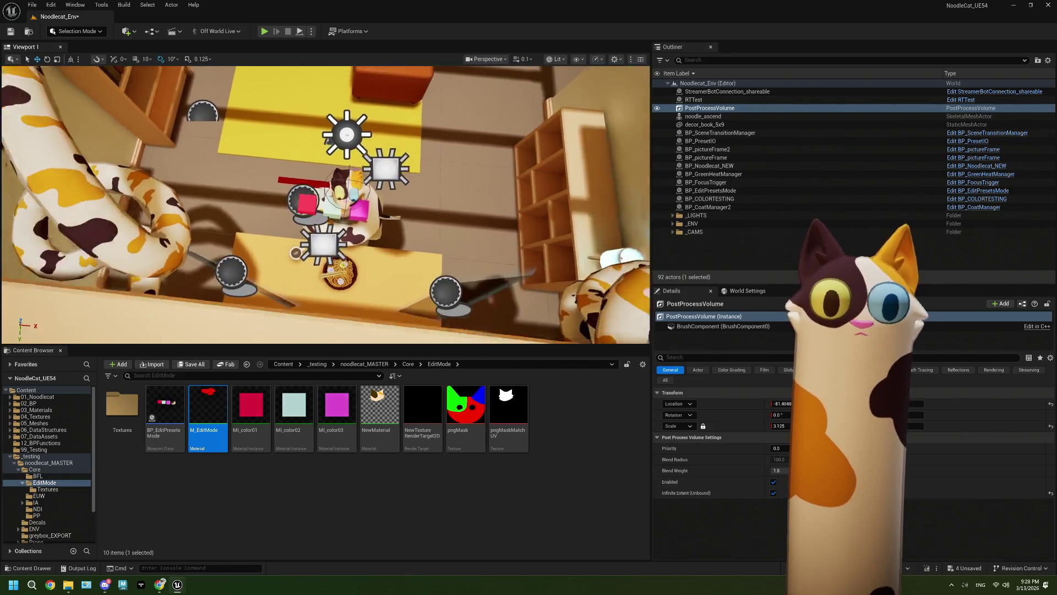
pyautogui.press('s')
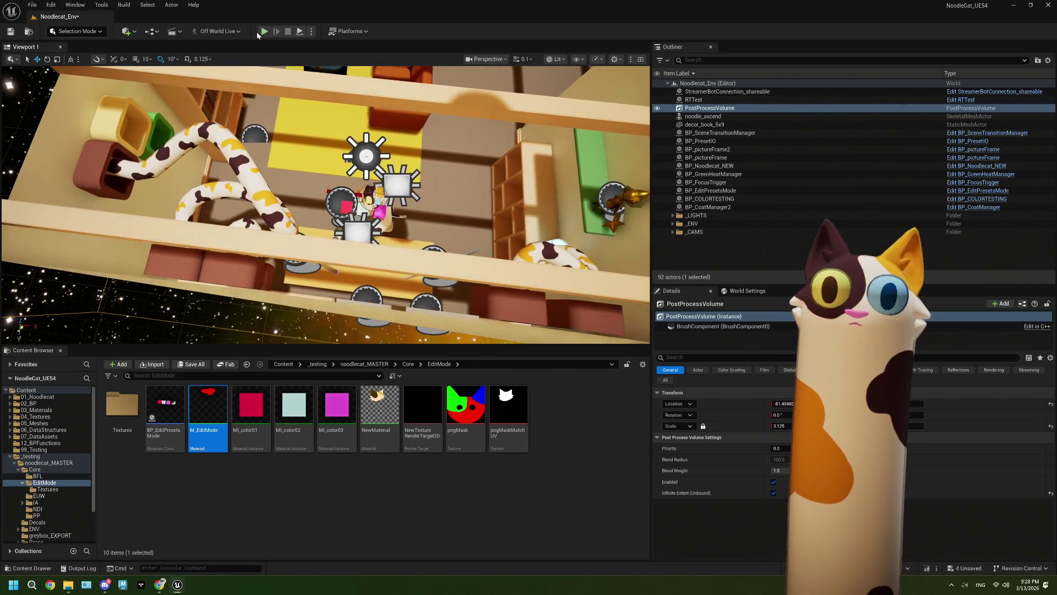
pyautogui.hotkey('alt', 'p')
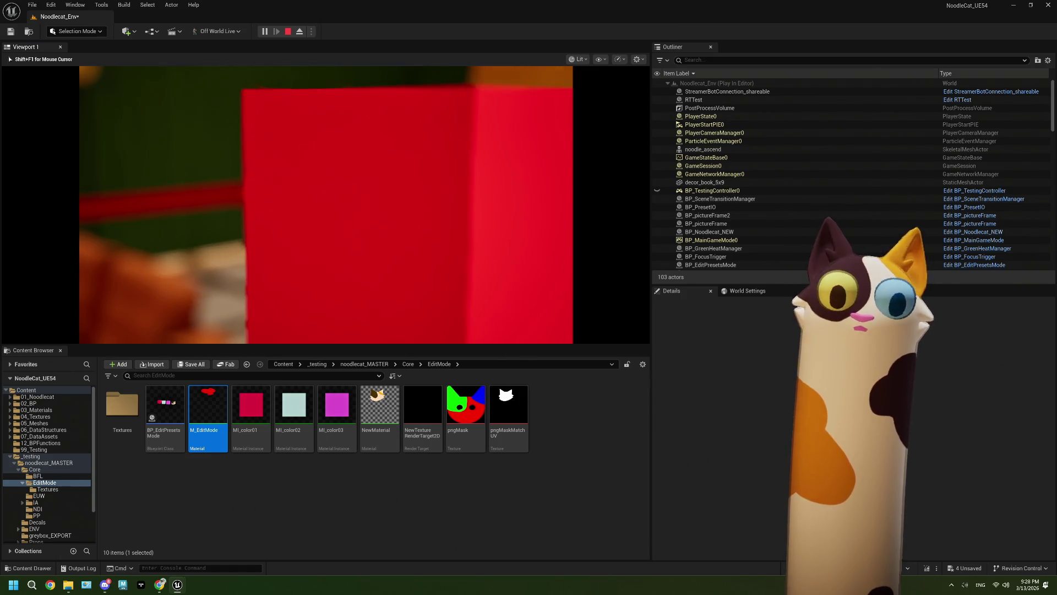
pyautogui.press('Escape')
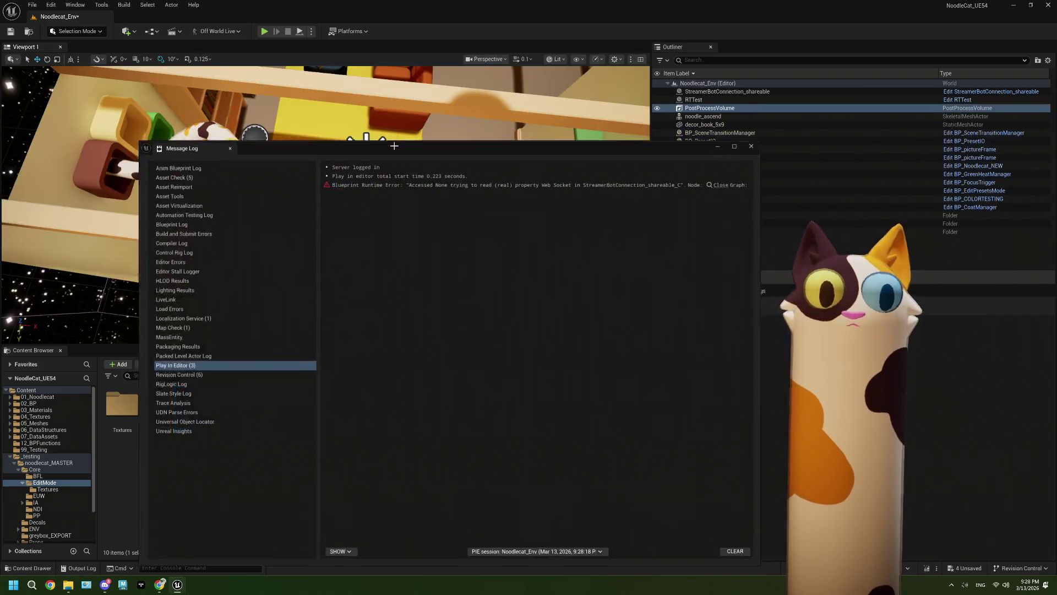
pyautogui.click(760, 144)
pyautogui.doubleClick(208, 415)
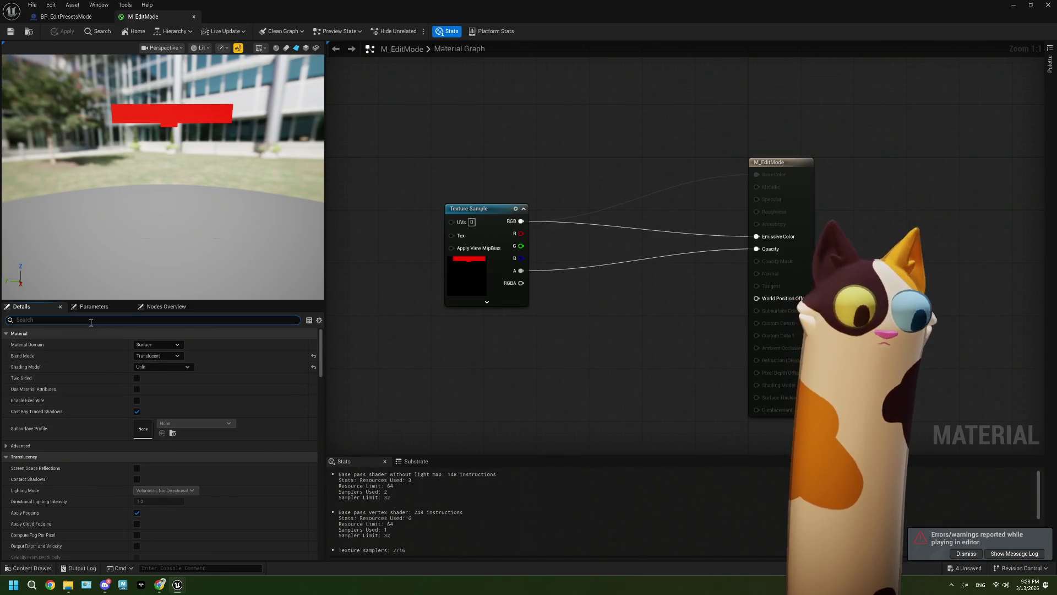
# - Filter M_EditMode's Details to depth settings, then return to the Noodlecat_Env level editor
pyautogui.write('depth')
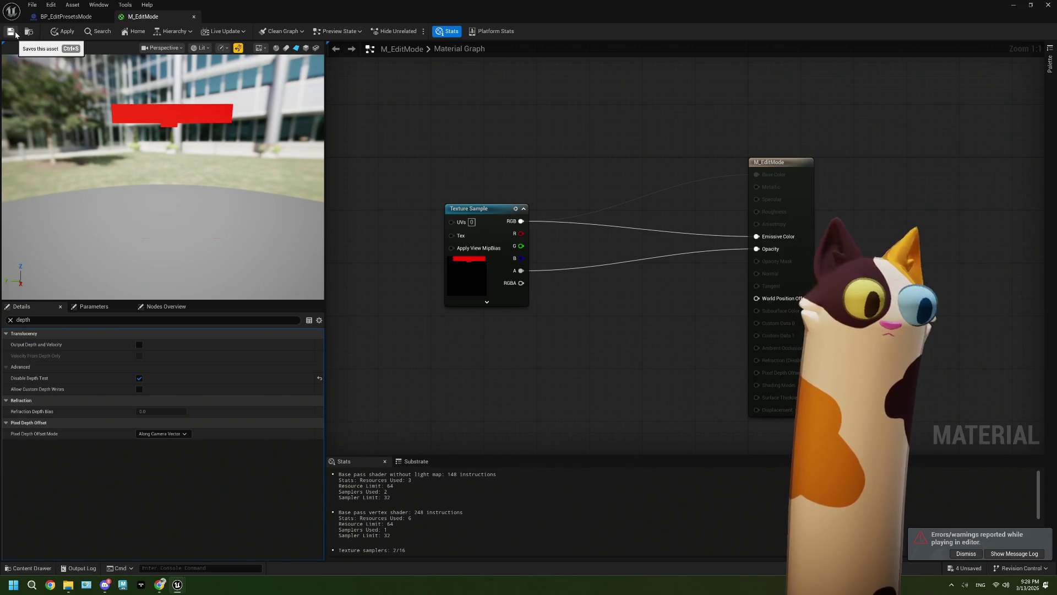
pyautogui.click(1013, 4)
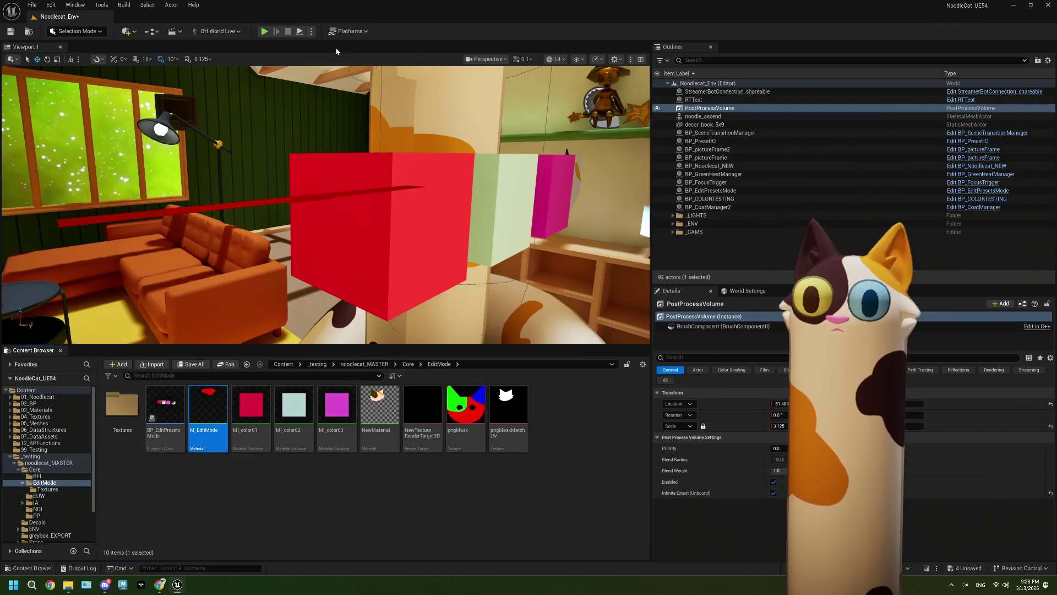
# - Run another Play-in-Editor test, stop it, and close the error log to return to M_EditMode
pyautogui.click(265, 33)
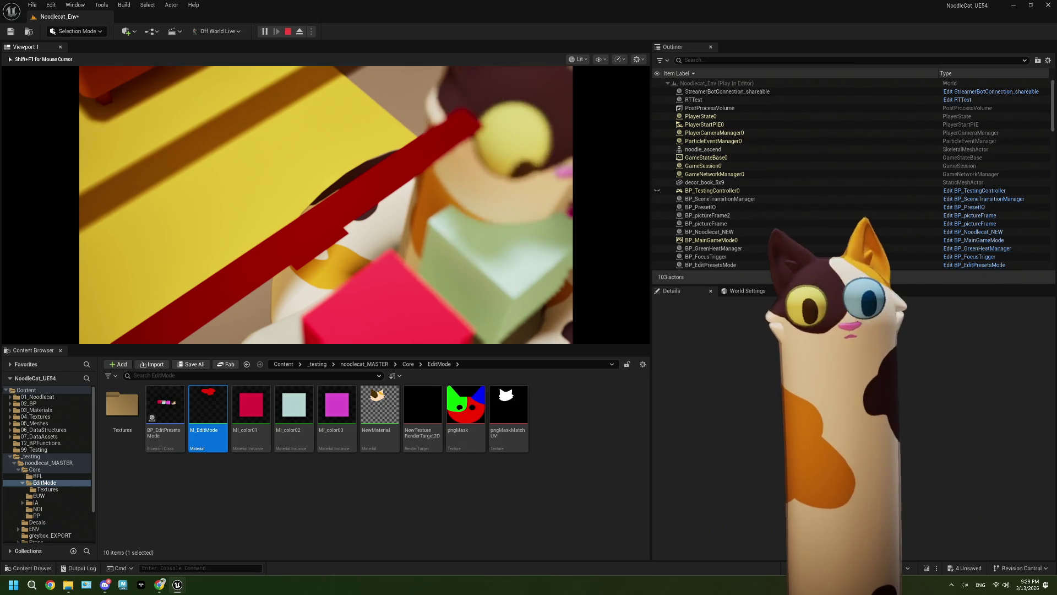
pyautogui.press('Escape')
pyautogui.click(759, 141)
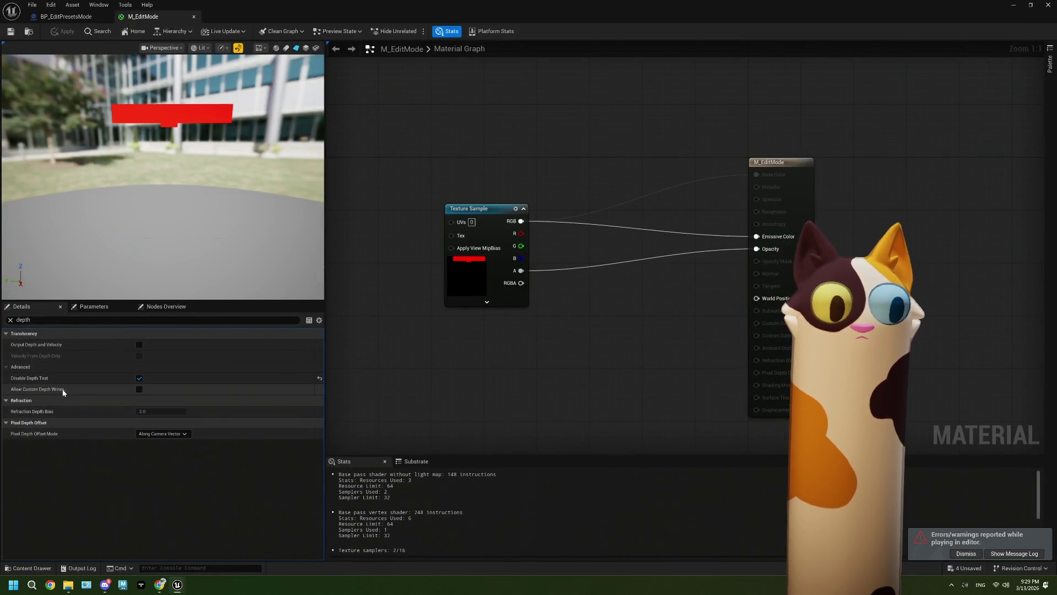
# - Set M_EditMode's Translucency Pass to After DOF, apply, and return to the level editor
pyautogui.moveTo(59, 391)
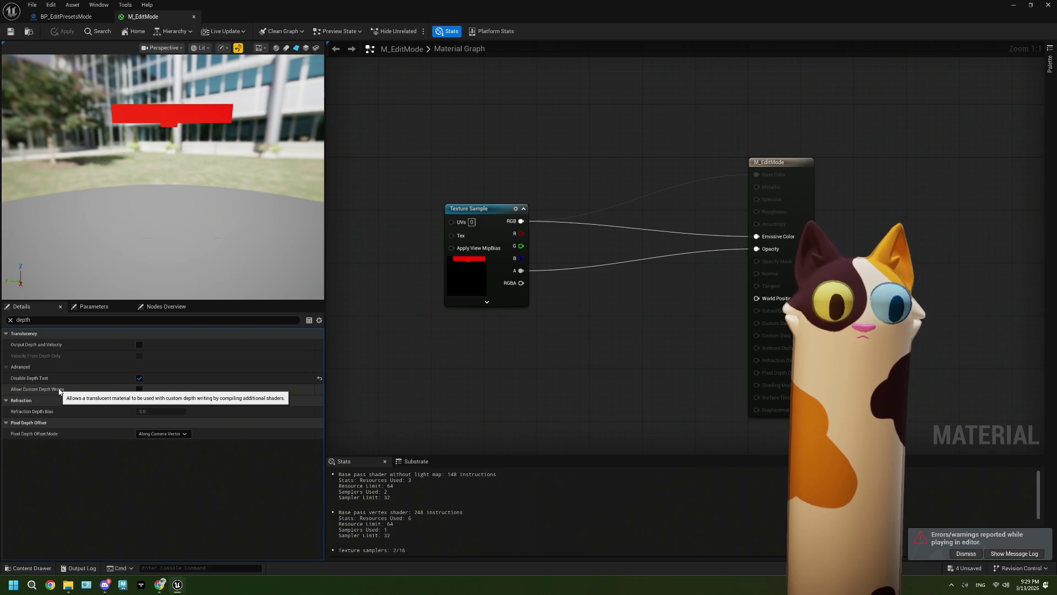
pyautogui.click(478, 274)
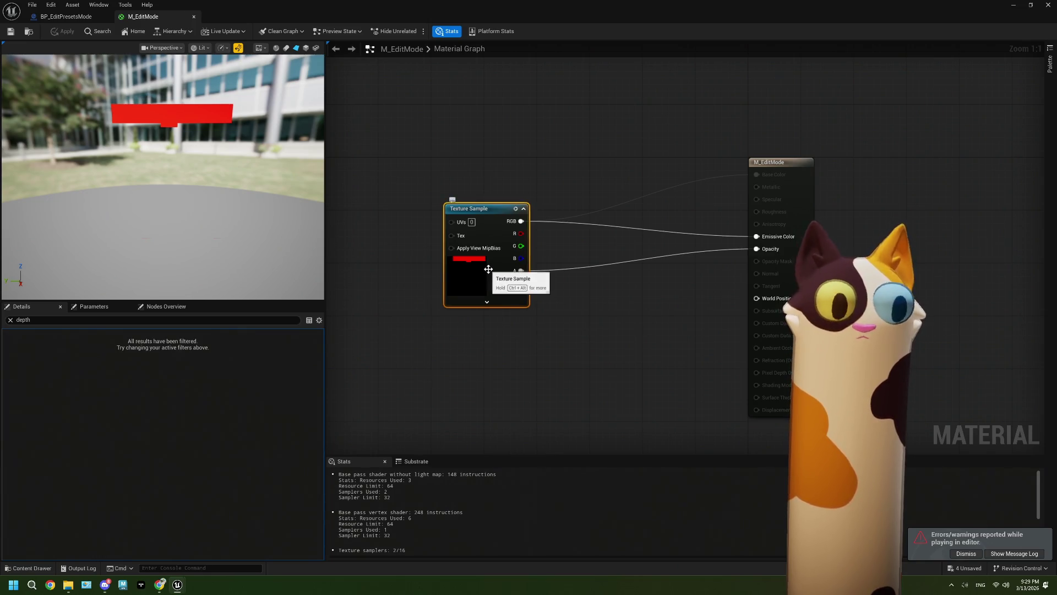
pyautogui.click(771, 300)
pyautogui.click(10, 319)
pyautogui.write('dof')
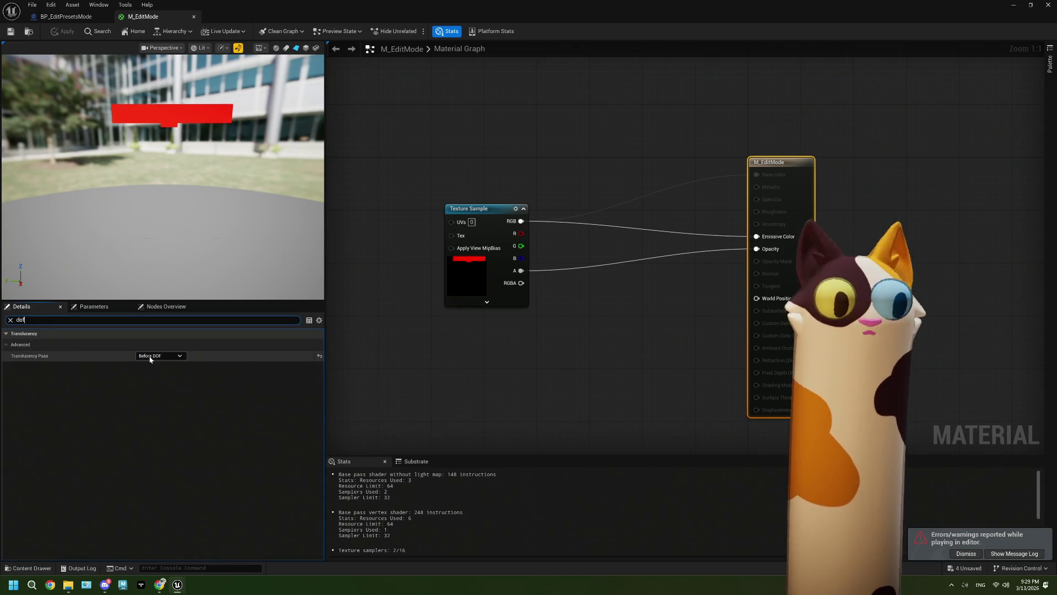
pyautogui.click(156, 356)
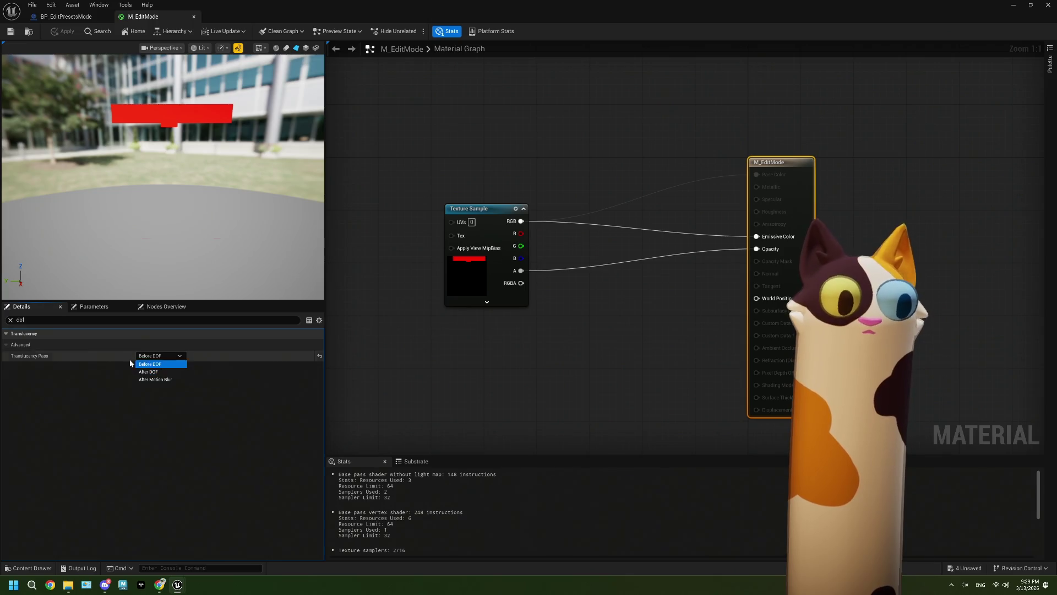
pyautogui.click(22, 359)
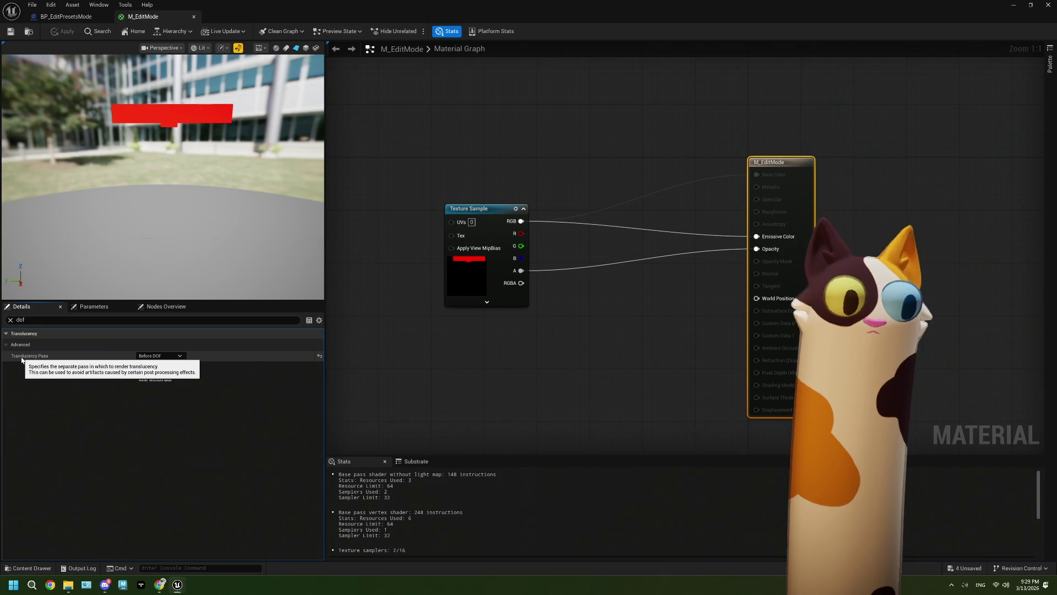
pyautogui.click(159, 356)
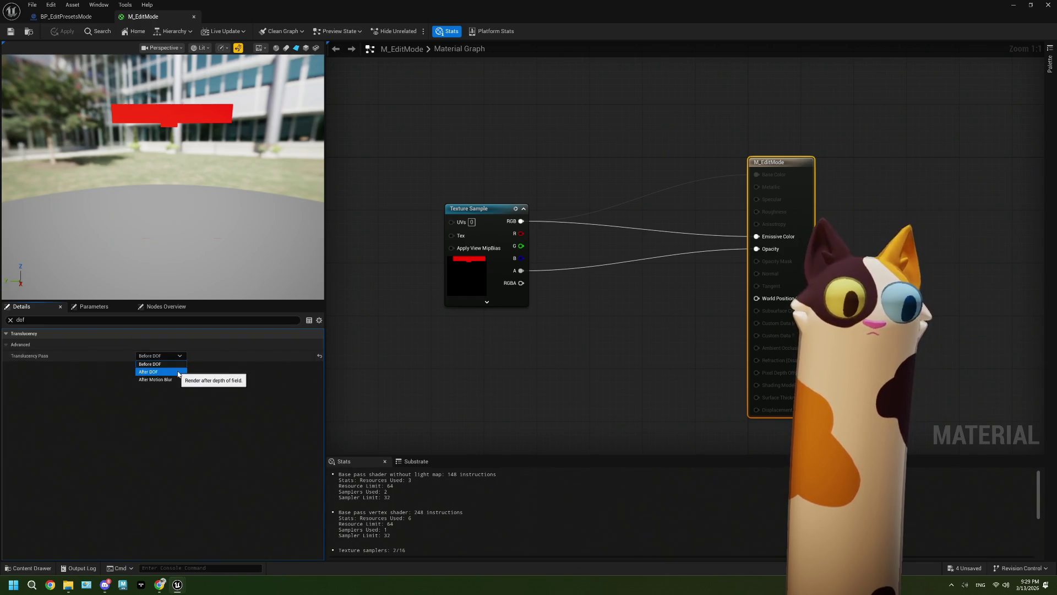
pyautogui.click(178, 372)
pyautogui.click(11, 32)
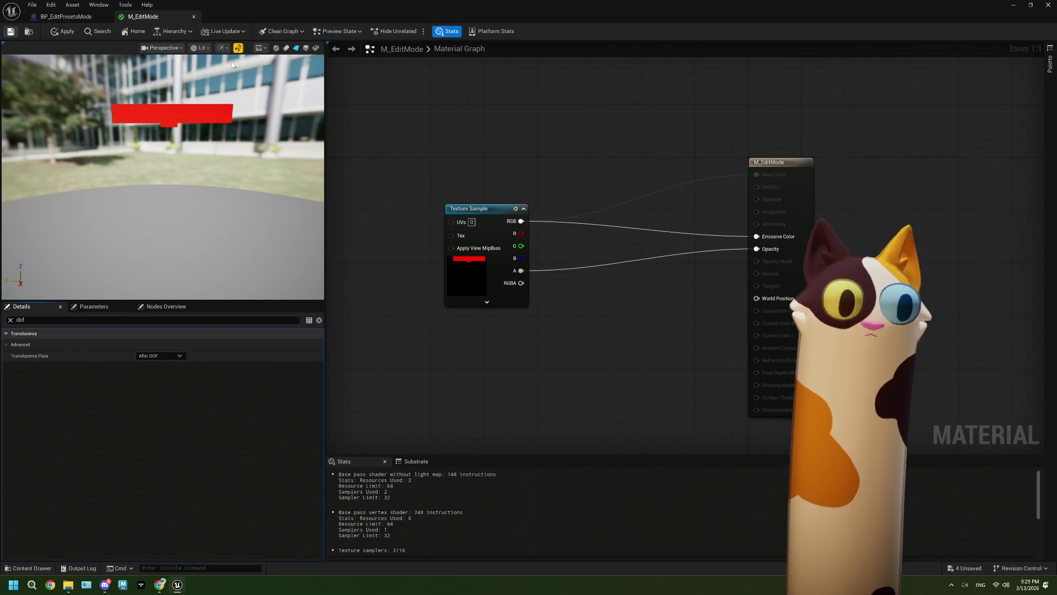
pyautogui.click(1013, 6)
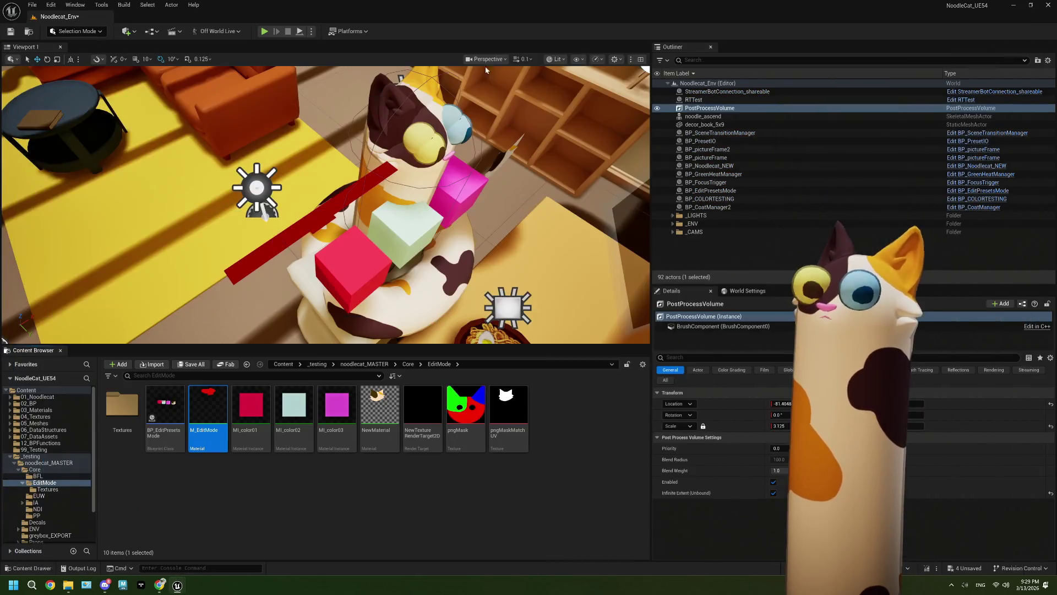
pyautogui.click(263, 33)
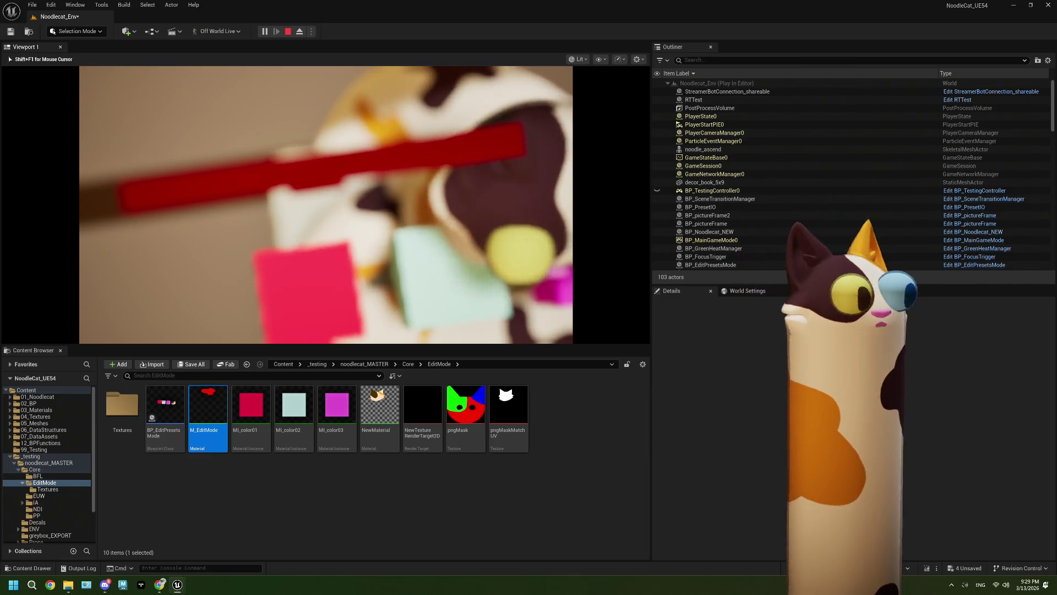
pyautogui.press('Escape')
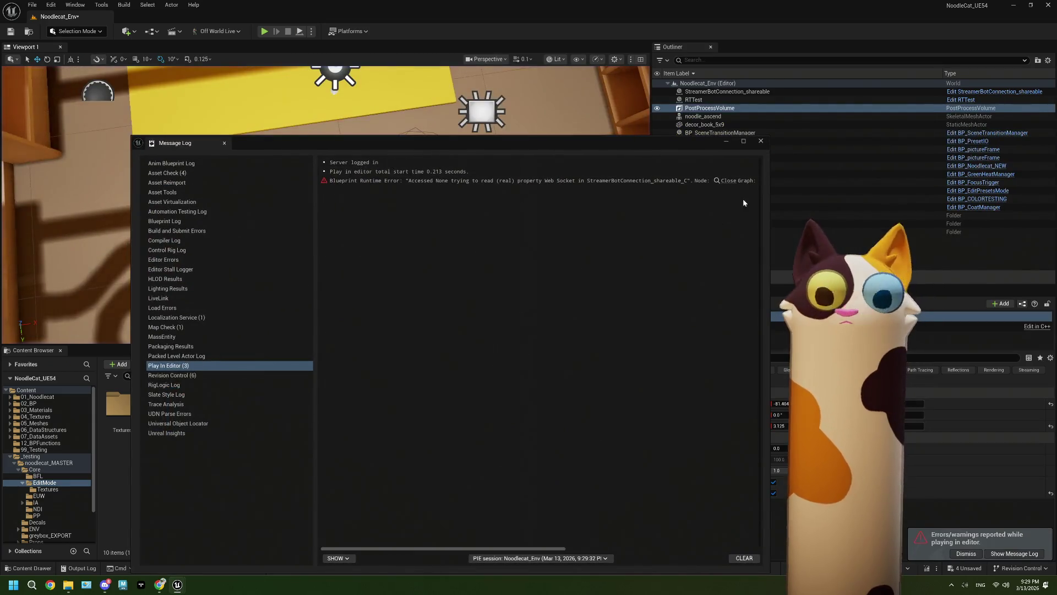
pyautogui.click(762, 141)
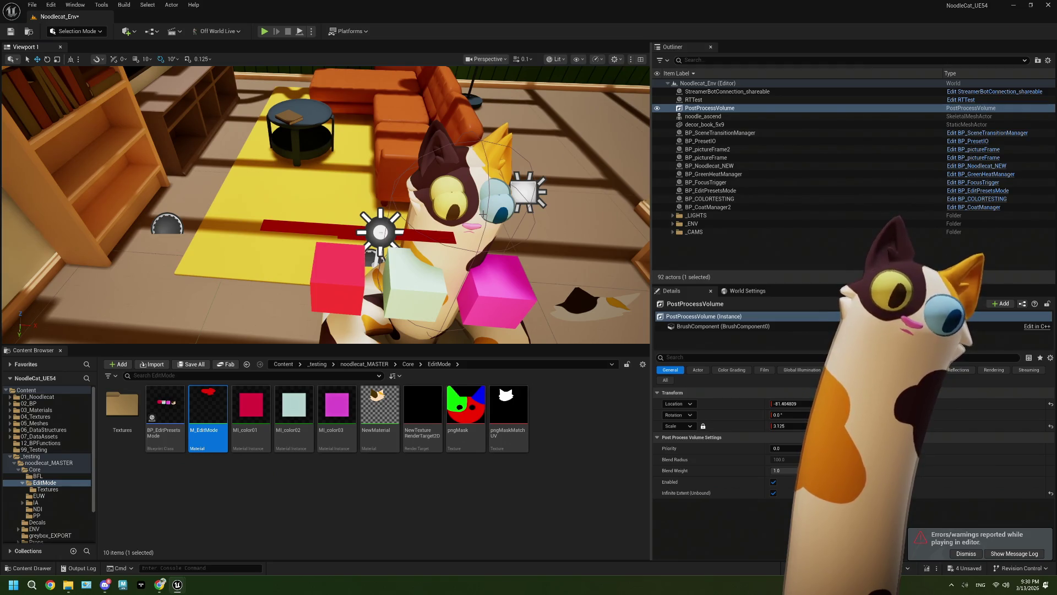
pyautogui.click(351, 503)
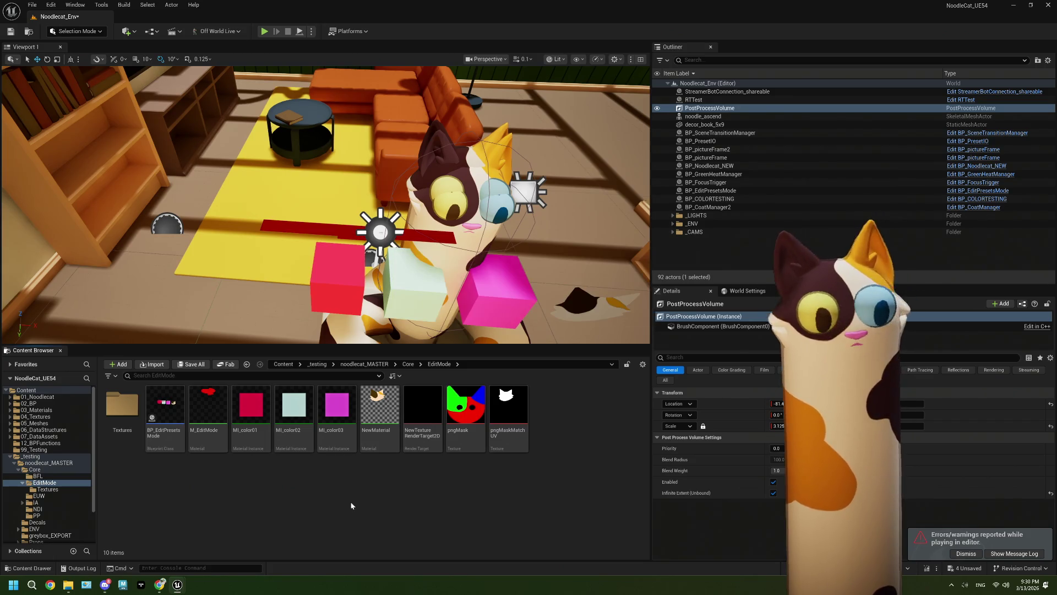
# - Undo seven edits: material replacement, pin connections, blend mode, scale and the white plane component
pyautogui.hotkey('ctrl', 'z')
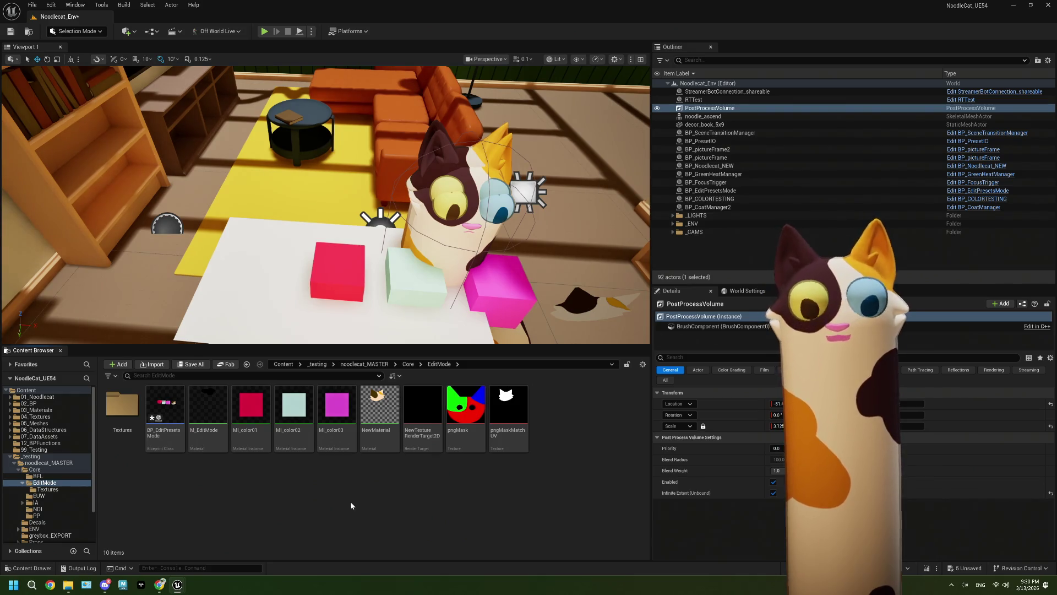
pyautogui.hotkey('ctrl', 'z')
pyautogui.hotkey('ctrl', 'z')
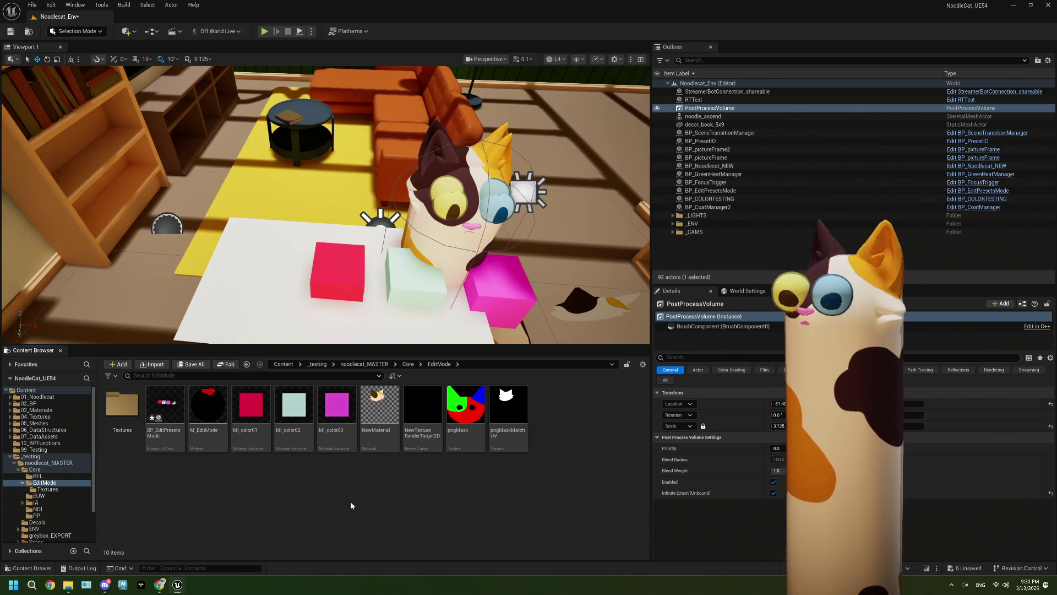
pyautogui.hotkey('ctrl', 'z')
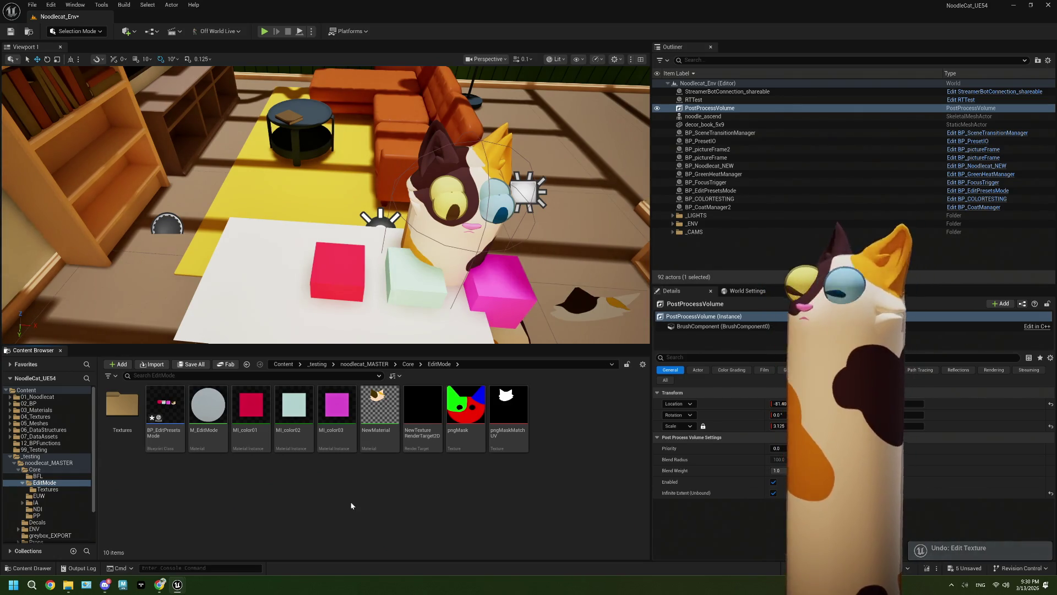
pyautogui.hotkey('ctrl', 'z')
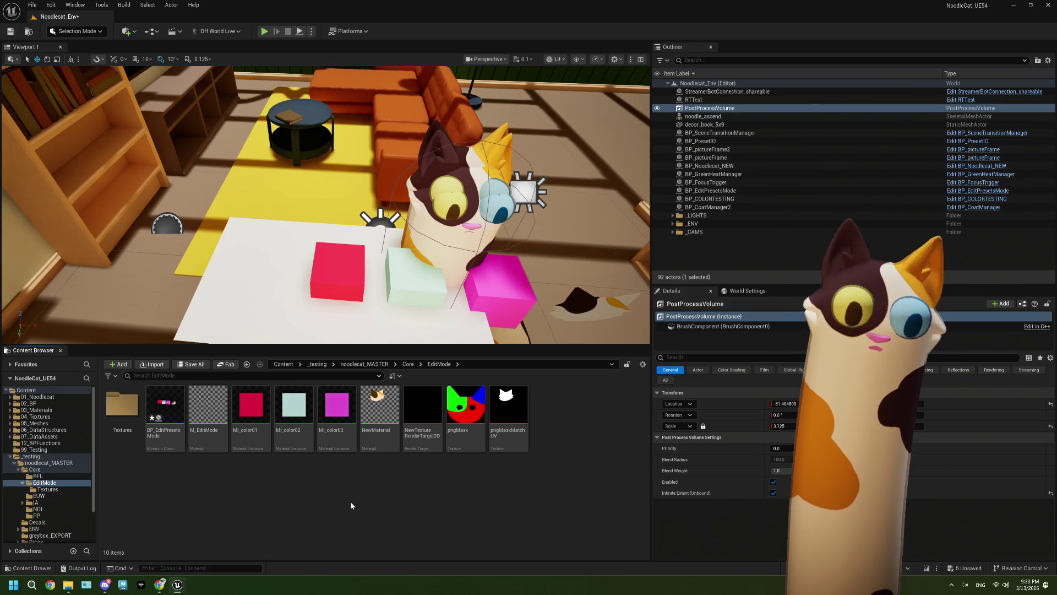
pyautogui.hotkey('ctrl', 'z')
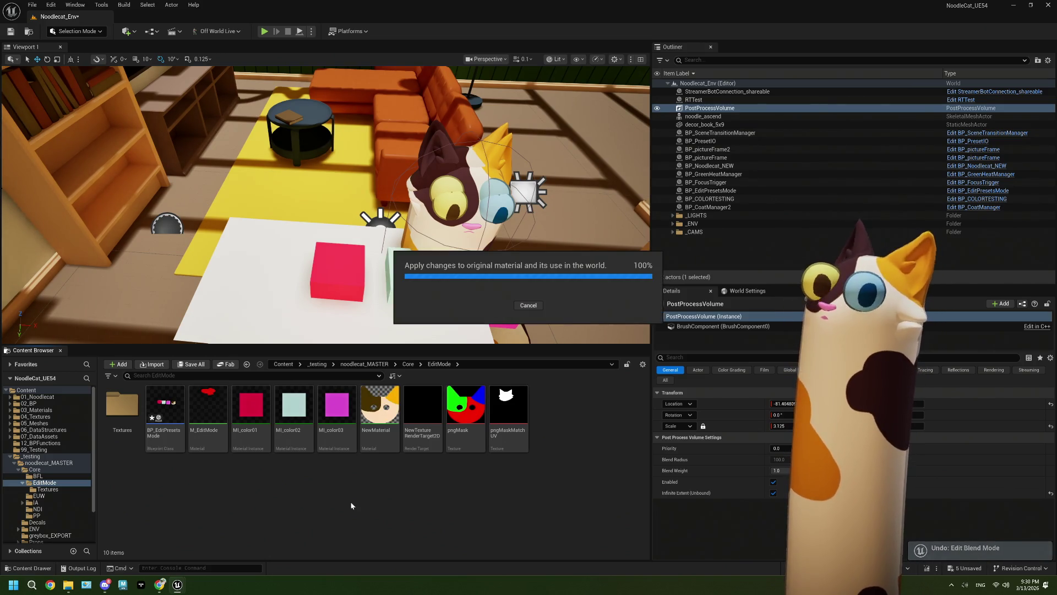
pyautogui.hotkey('ctrl', 'z')
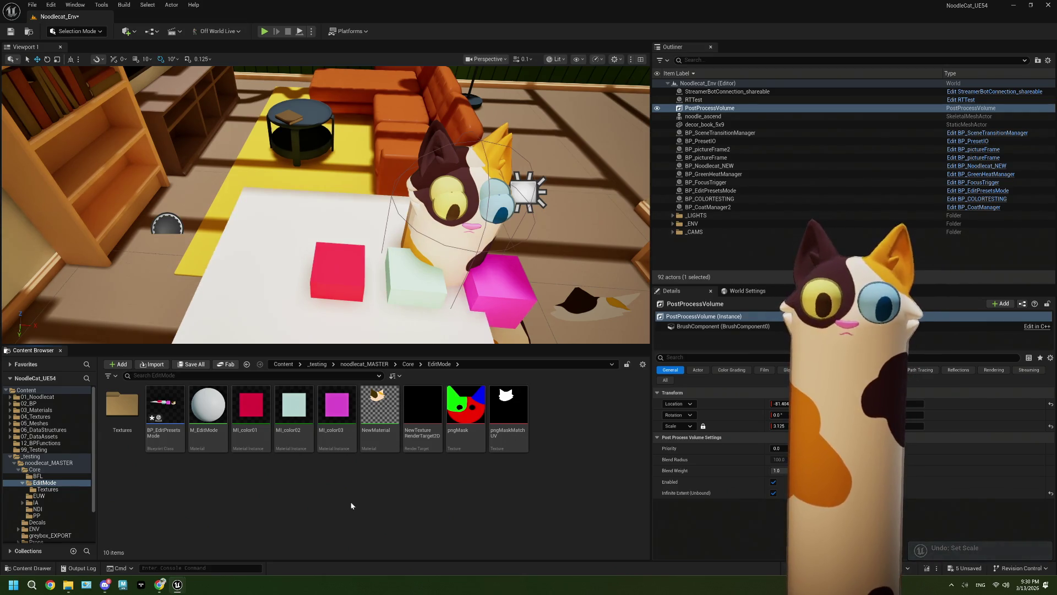
pyautogui.hotkey('ctrl', 'z')
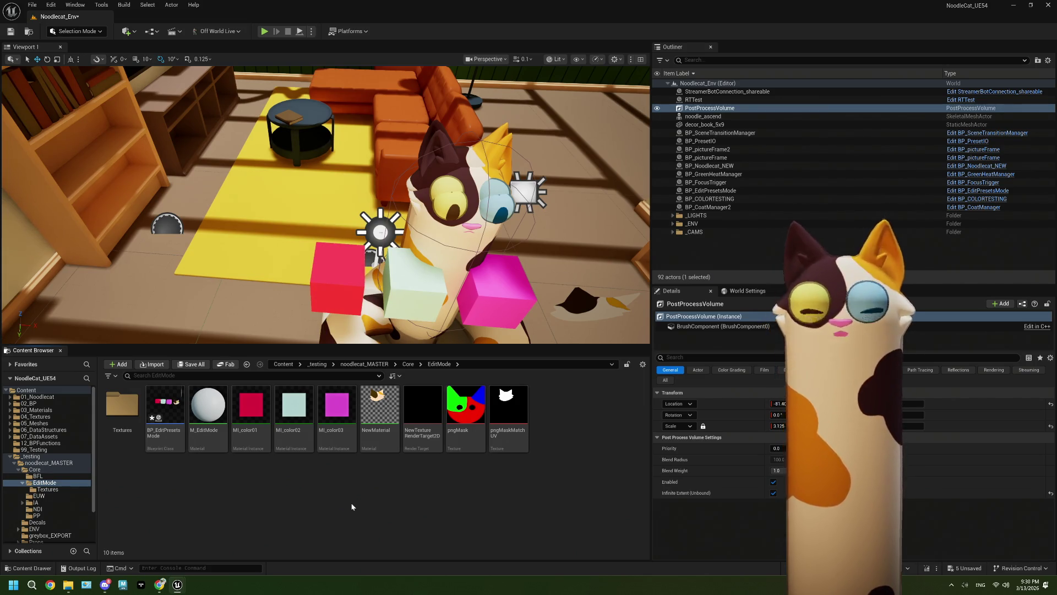
# - Create a stray widget preview asset in the EditMode folder, then delete it
pyautogui.rightClick(363, 495)
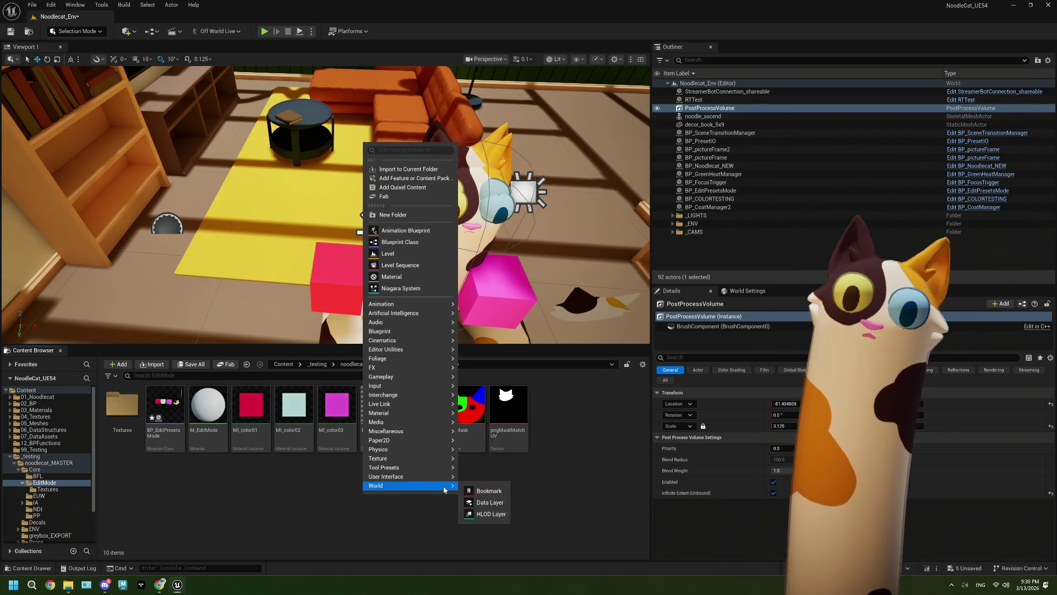
pyautogui.moveTo(448, 477)
pyautogui.click(488, 539)
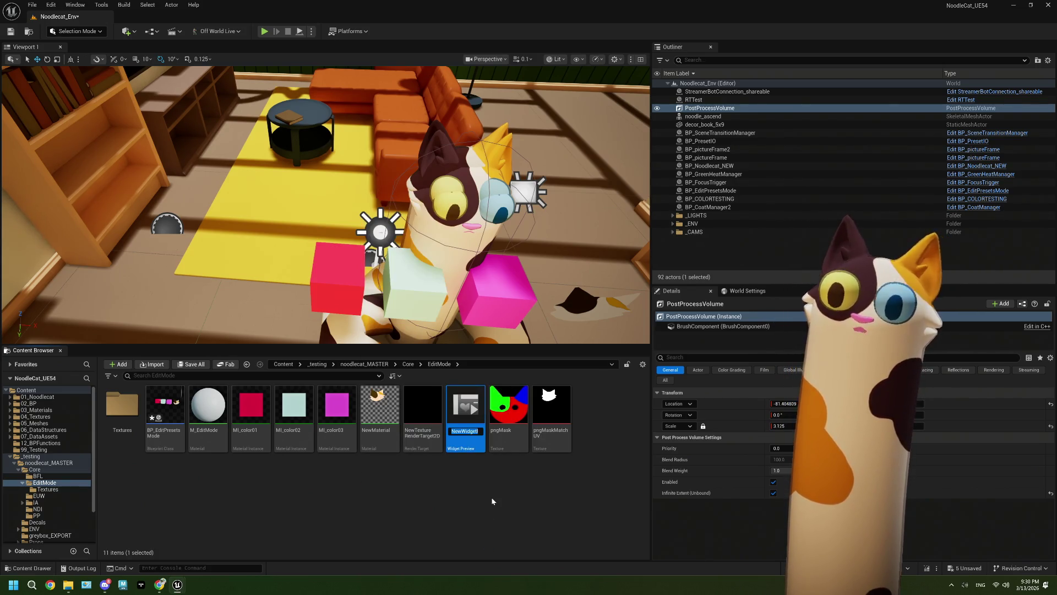
pyautogui.press('Delete')
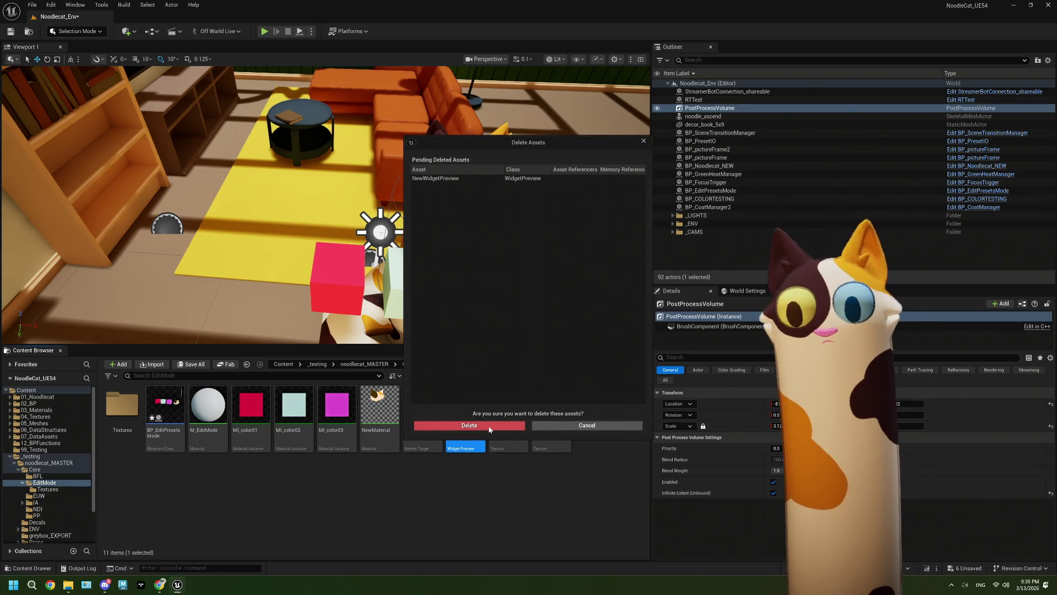
pyautogui.click(455, 426)
# - Create a User Widget Blueprint named 'test' and open it in the widget designer
pyautogui.rightClick(318, 476)
pyautogui.moveTo(358, 459)
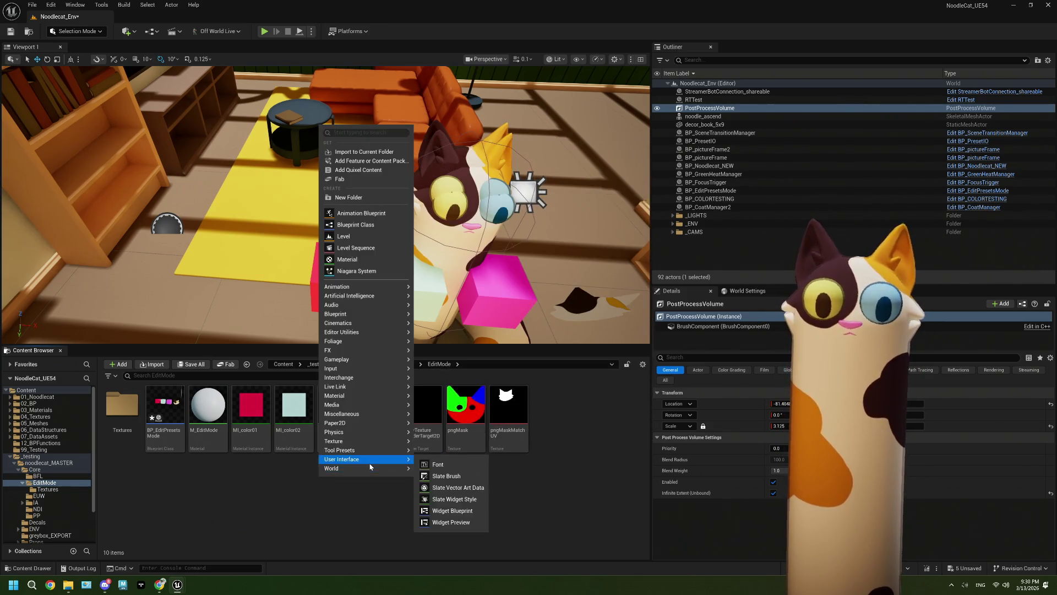
pyautogui.click(456, 516)
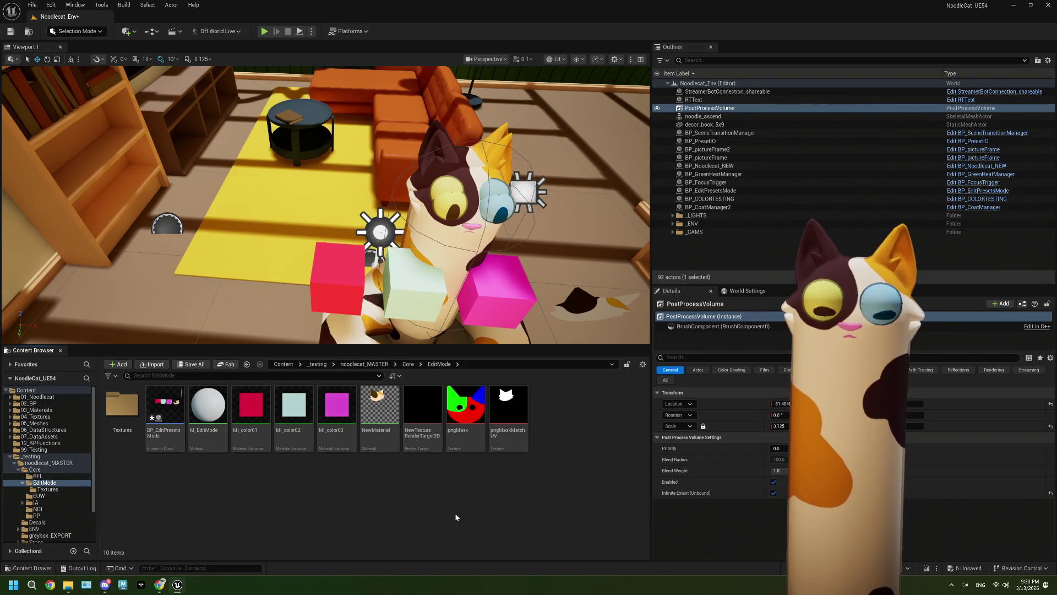
pyautogui.click(452, 217)
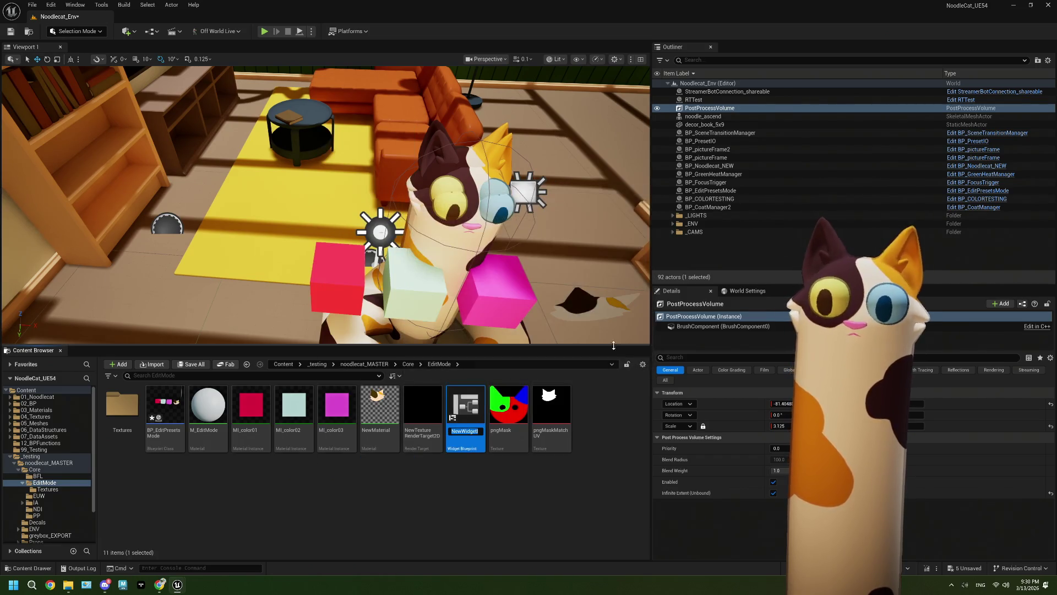
pyautogui.write('test')
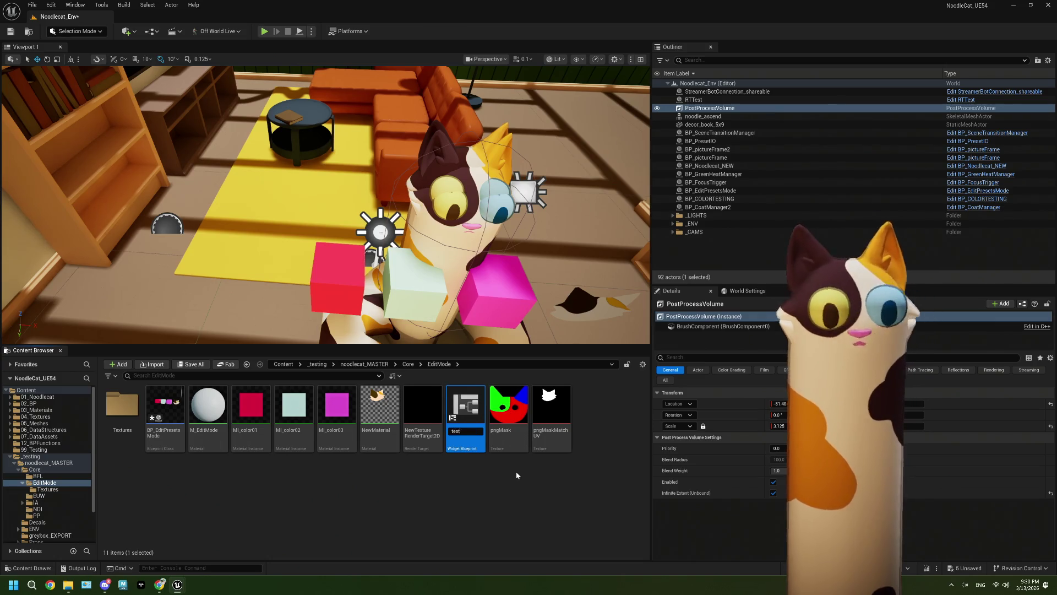
pyautogui.press('Return')
pyautogui.doubleClick(551, 410)
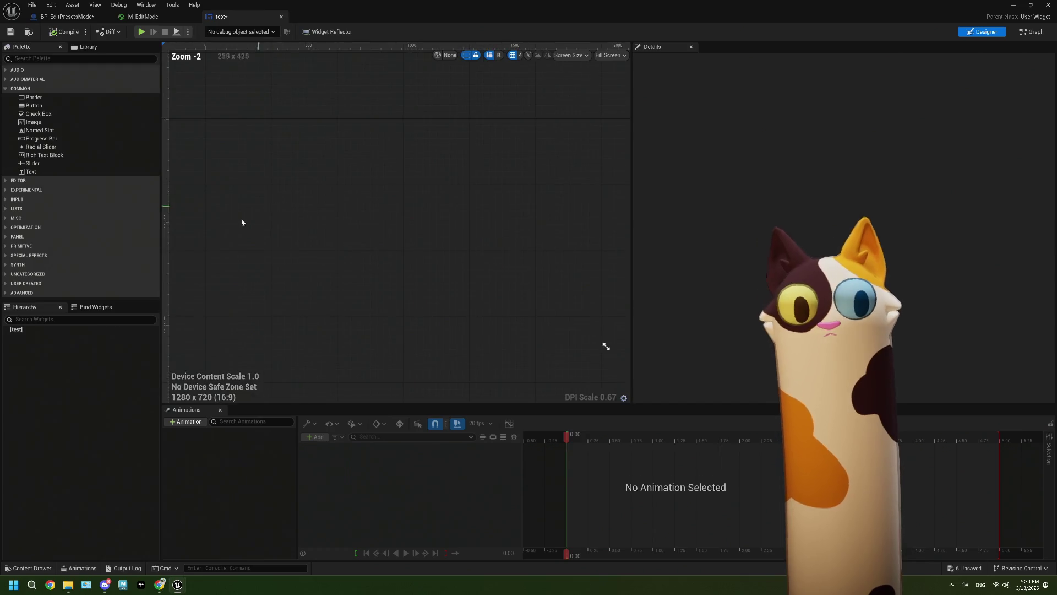
# - Add an Image widget to the test widget's hierarchy and select it
pyautogui.click(38, 123)
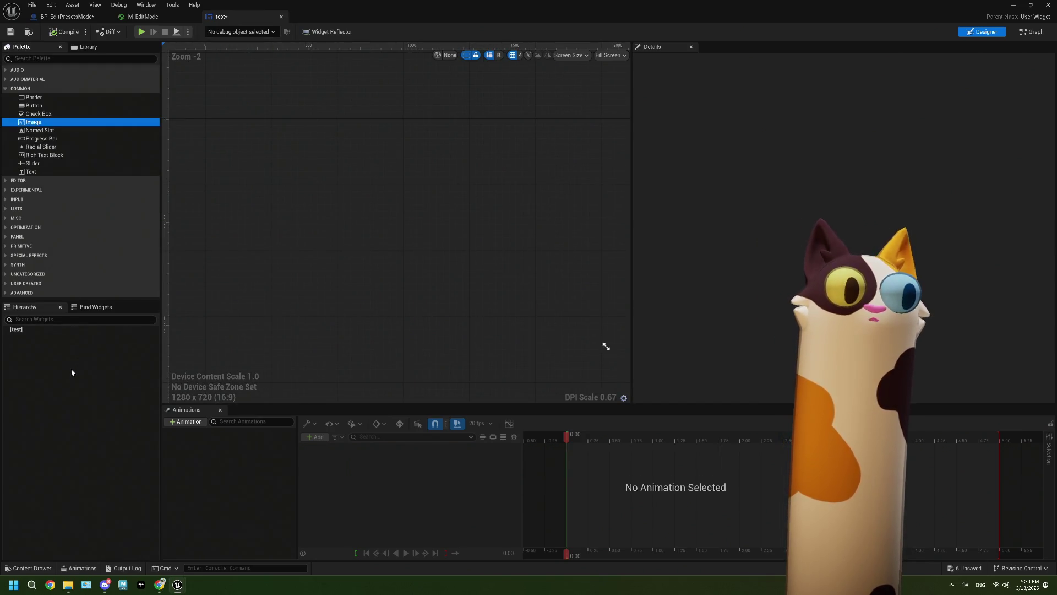
pyautogui.moveTo(49, 125)
pyautogui.mouseDown()
pyautogui.moveTo(24, 271)
pyautogui.moveTo(40, 330)
pyautogui.mouseUp()
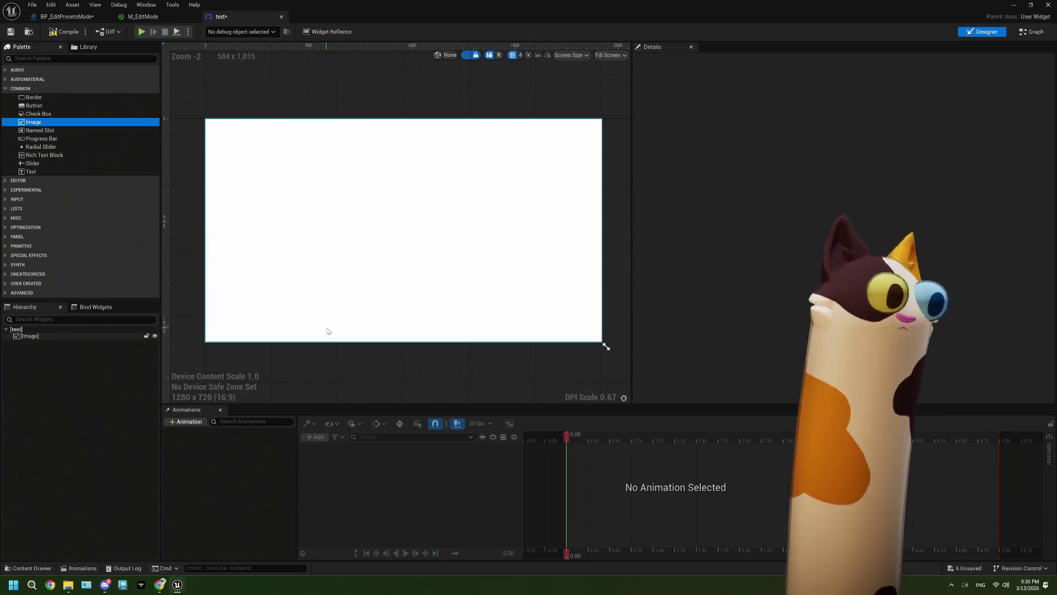
pyautogui.click(58, 336)
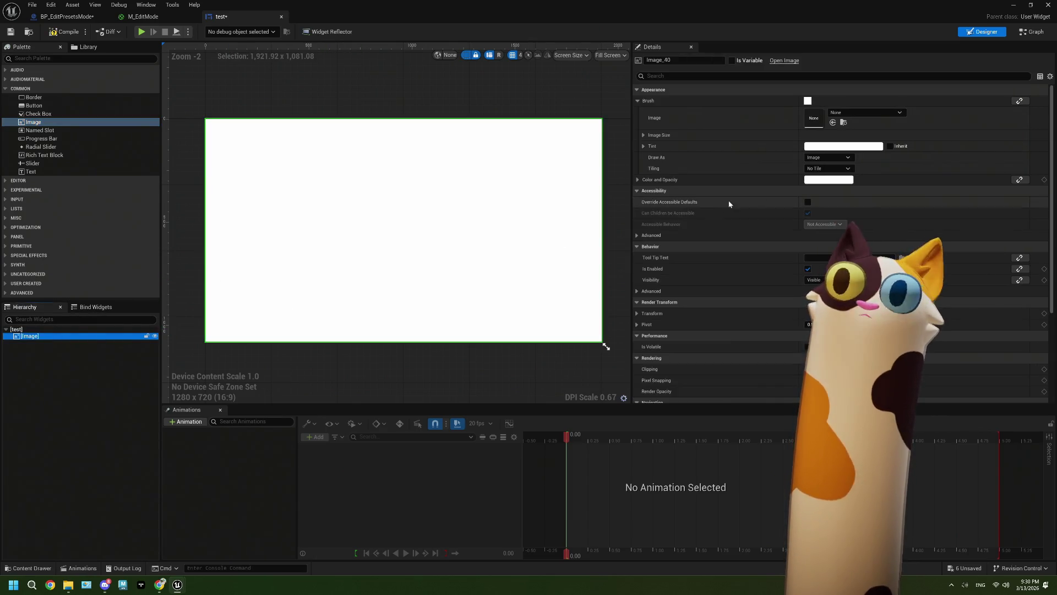
# - Set the Image brush to T_editShelf_Colors, then compile and save the widget
pyautogui.click(842, 114)
pyautogui.write('e')
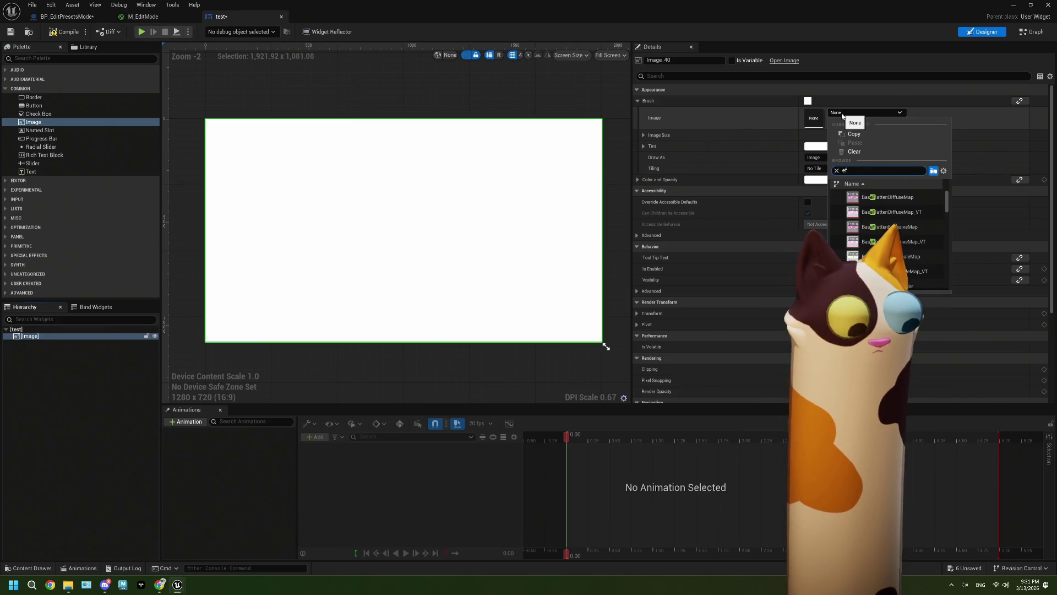
pyautogui.write('fits')
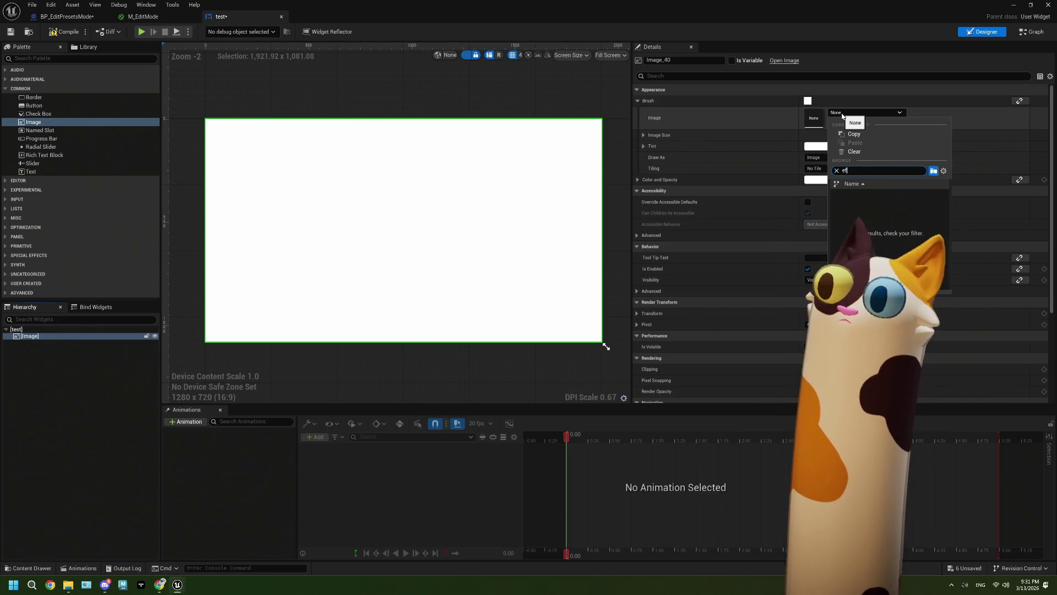
pyautogui.press('BackSpace')
pyautogui.write('dits')
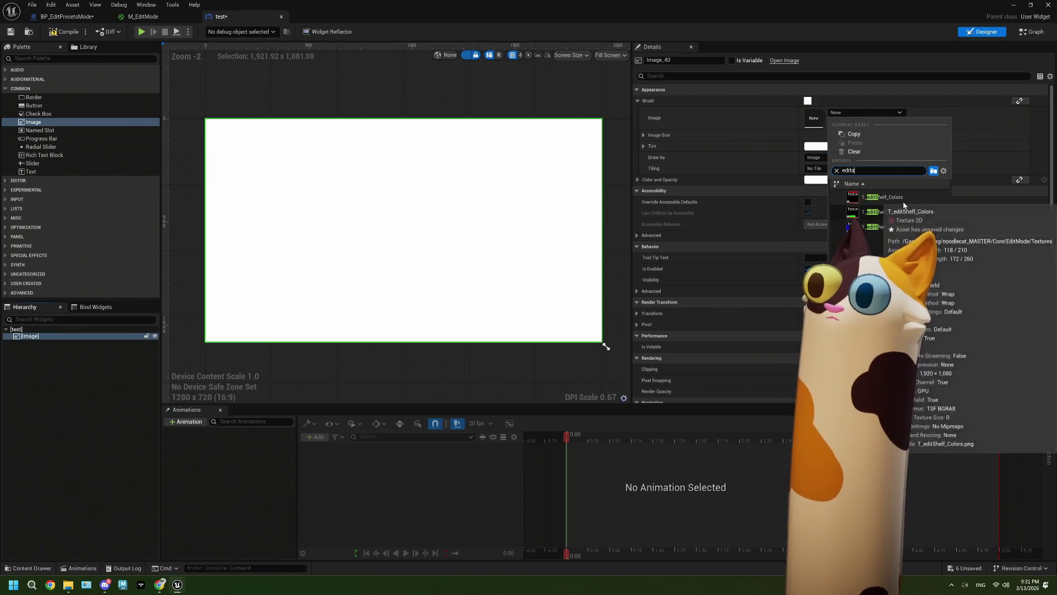
pyautogui.press('Return')
pyautogui.click(70, 29)
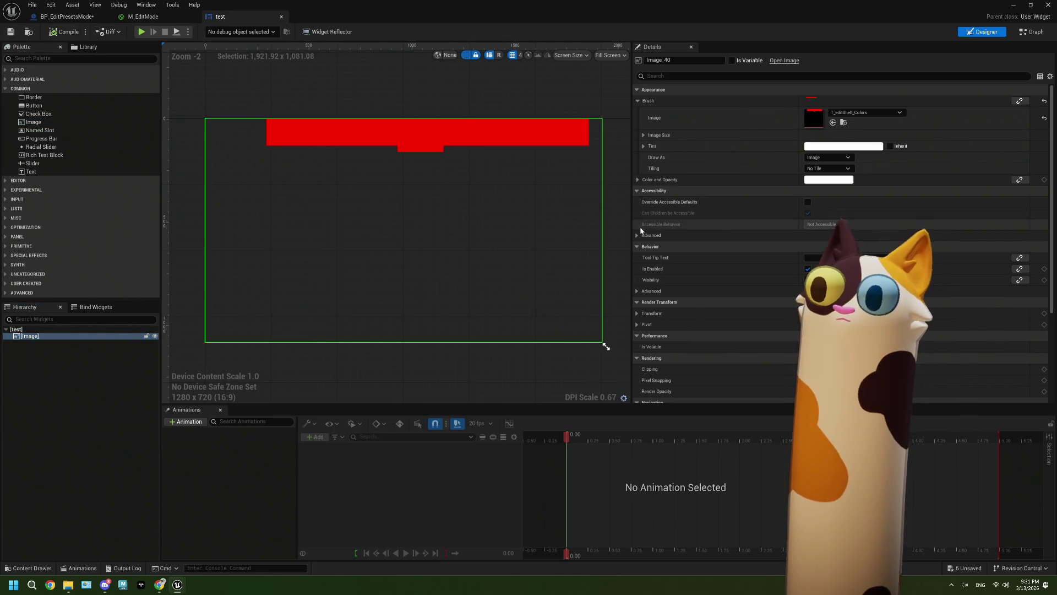
pyautogui.scroll(-3, 678, 247)
pyautogui.scroll(-3, 680, 248)
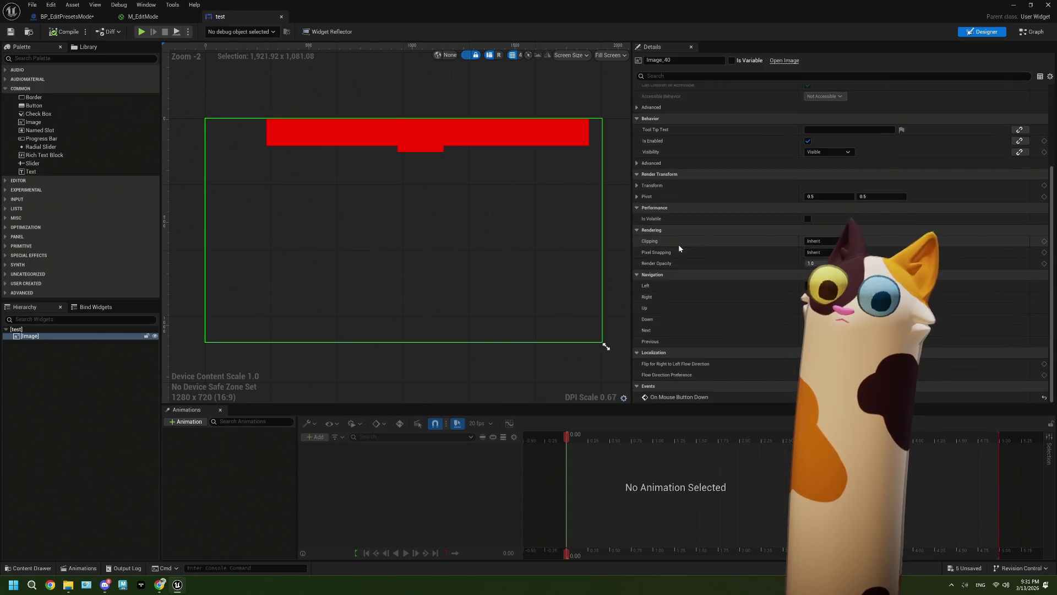
# - Glance at the BP_EditPresetsMode event graph
pyautogui.click(92, 19)
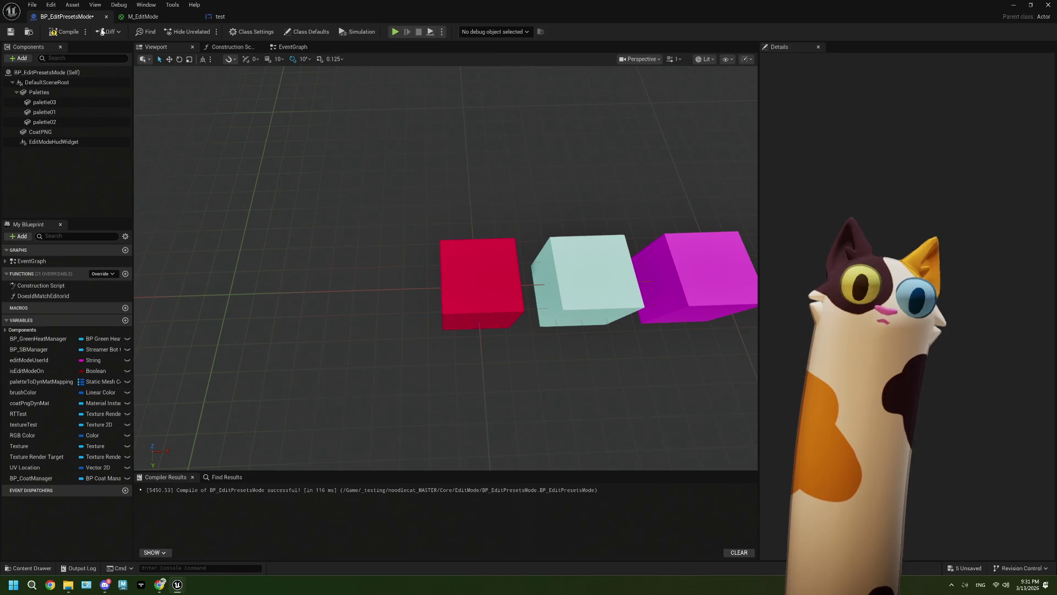
pyautogui.click(291, 47)
pyautogui.scroll(-7, 442, 168)
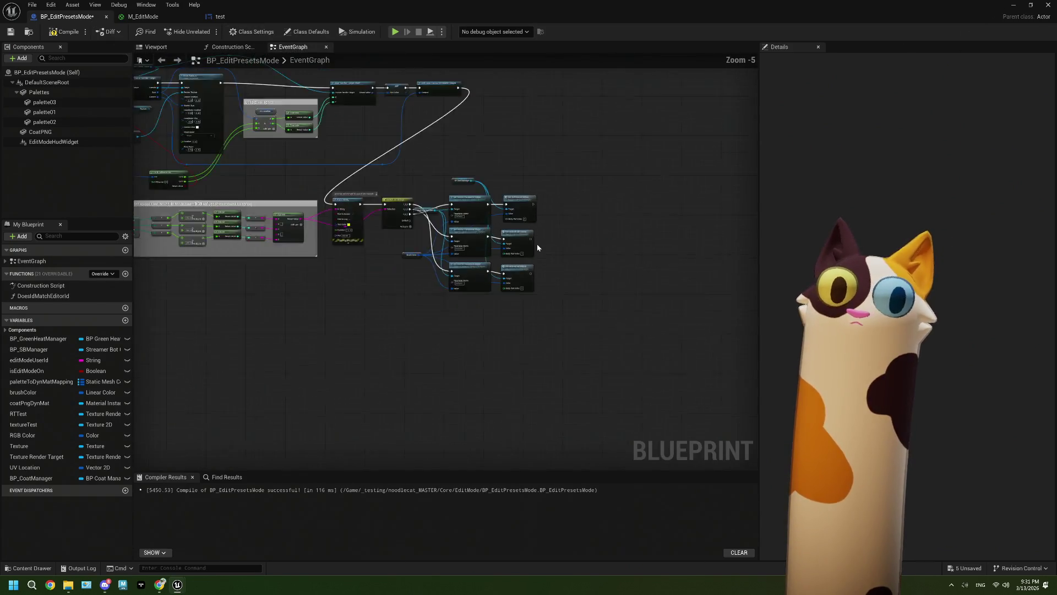
# - Back in the test designer, inspect the root widget's Details, then close the widget editor
pyautogui.click(217, 17)
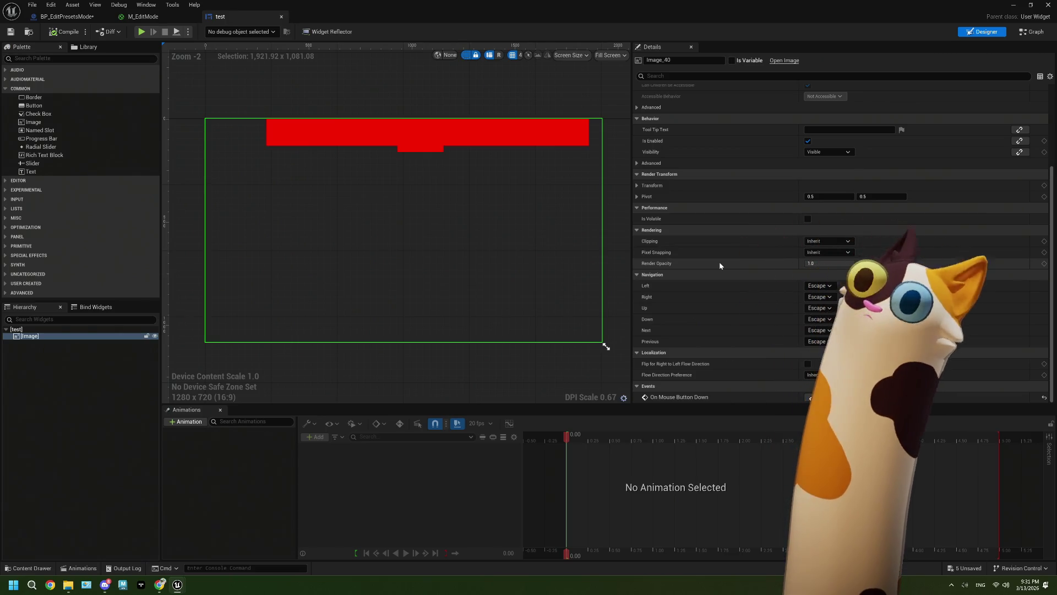
pyautogui.scroll(3, 719, 266)
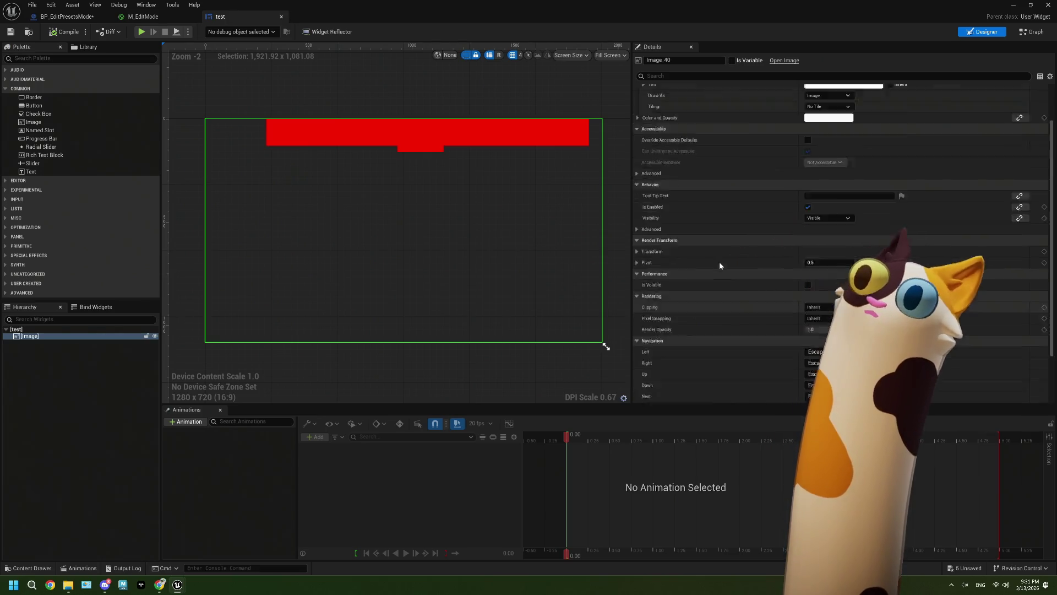
pyautogui.scroll(3, 719, 262)
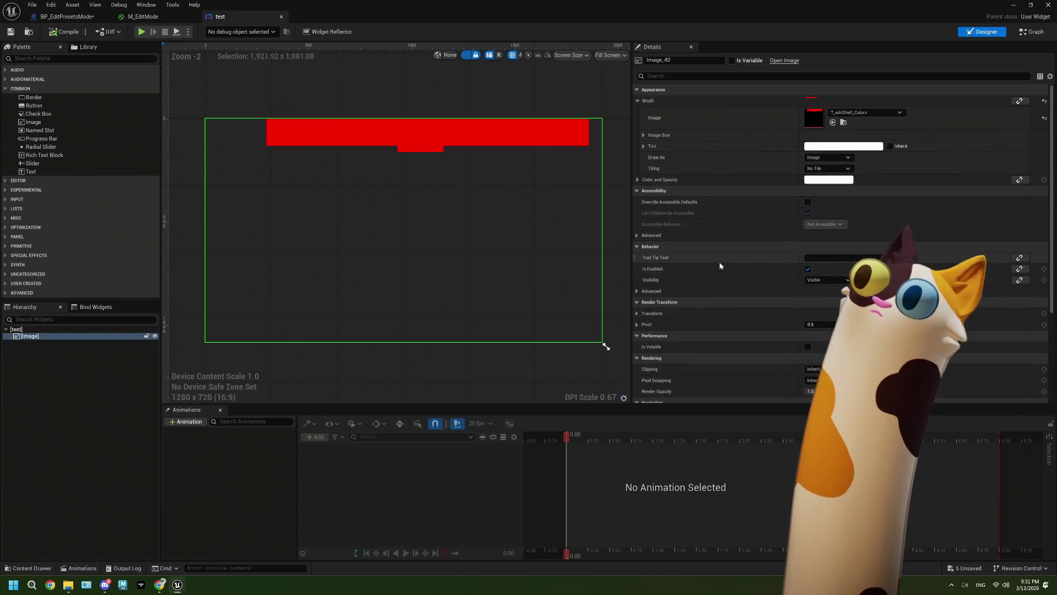
pyautogui.click(24, 329)
pyautogui.scroll(-5, 659, 287)
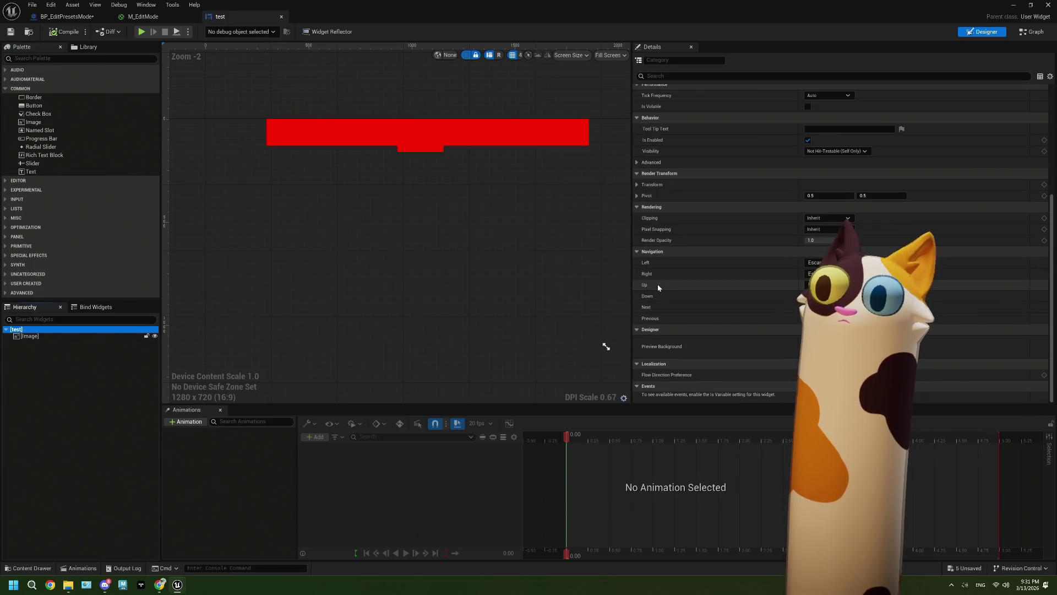
pyautogui.scroll(5, 659, 286)
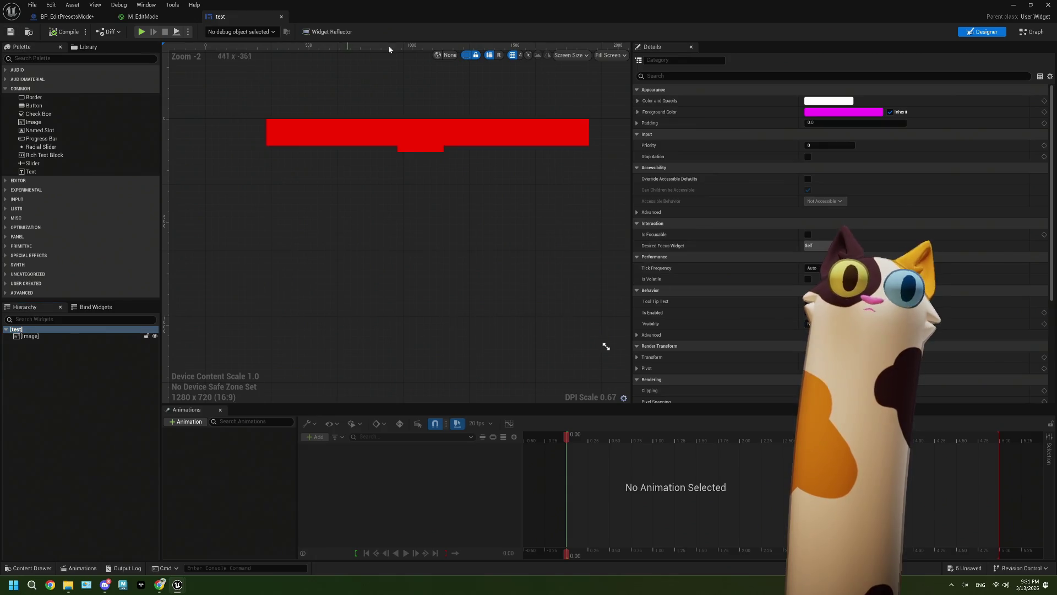
pyautogui.hotkey('ctrl', 'b')
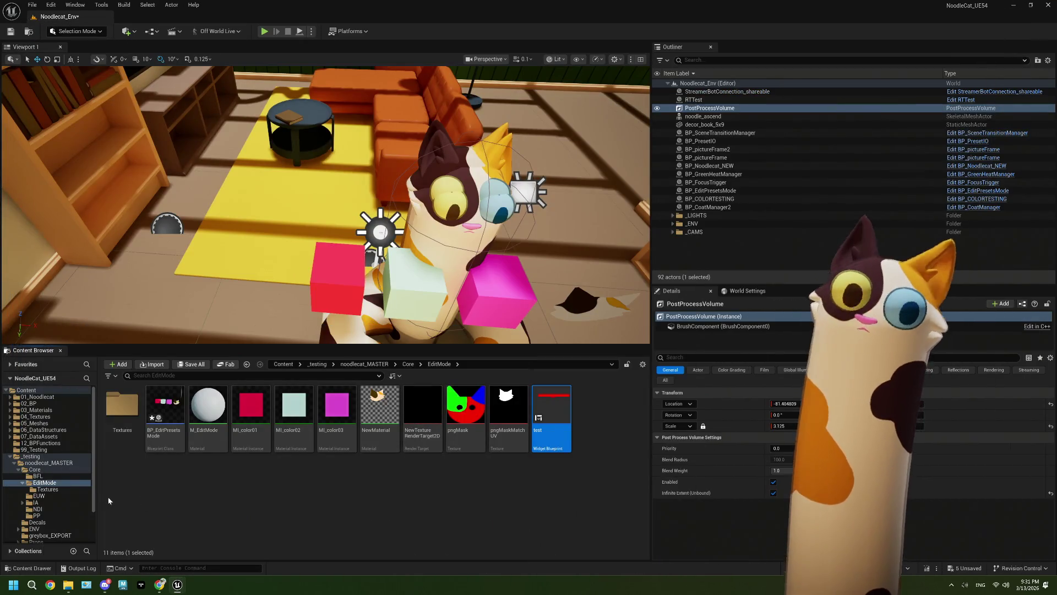
# - Open BP_CamPawn from the Core folder and frame its BeginPlay and Sequence nodes in the Event Graph
pyautogui.click(408, 364)
pyautogui.doubleClick(420, 432)
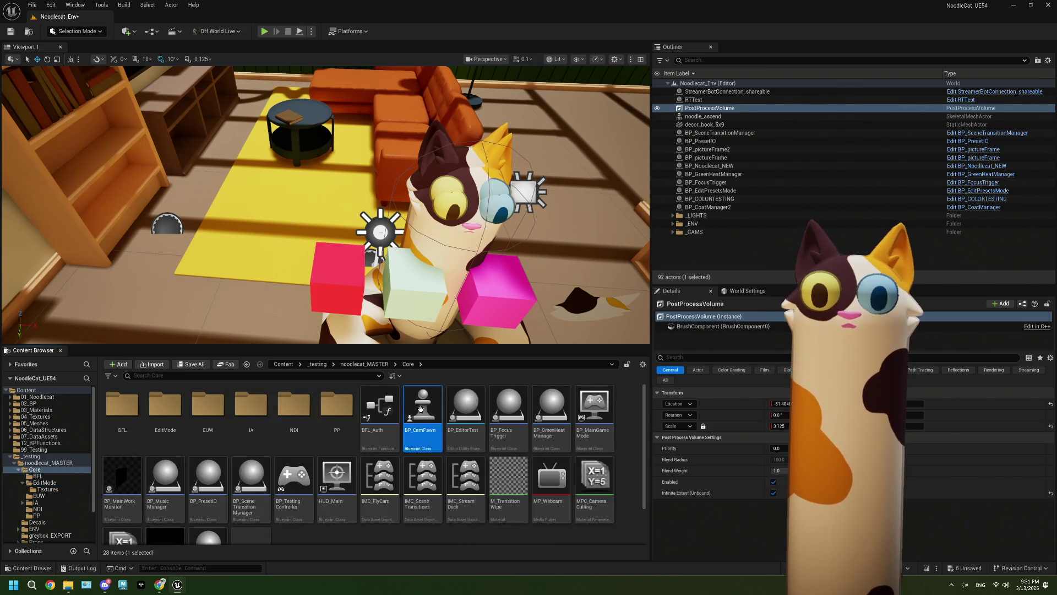
pyautogui.scroll(-4, 272, 281)
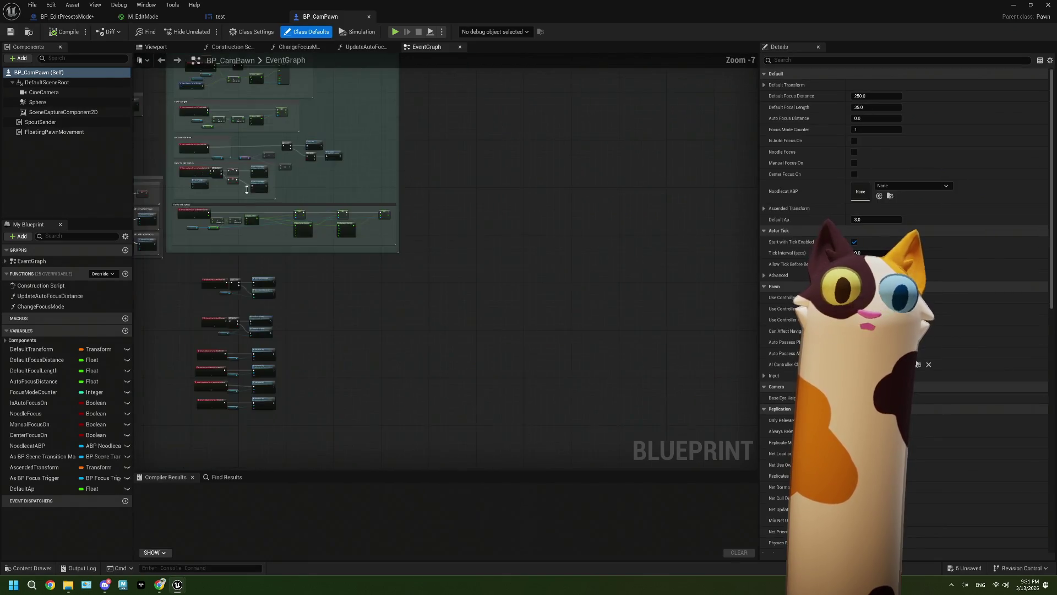
pyautogui.moveTo(272, 281)
pyautogui.mouseDown()
pyautogui.moveTo(326, 262)
pyautogui.moveTo(331, 160)
pyautogui.mouseUp()
pyautogui.scroll(4, 332, 160)
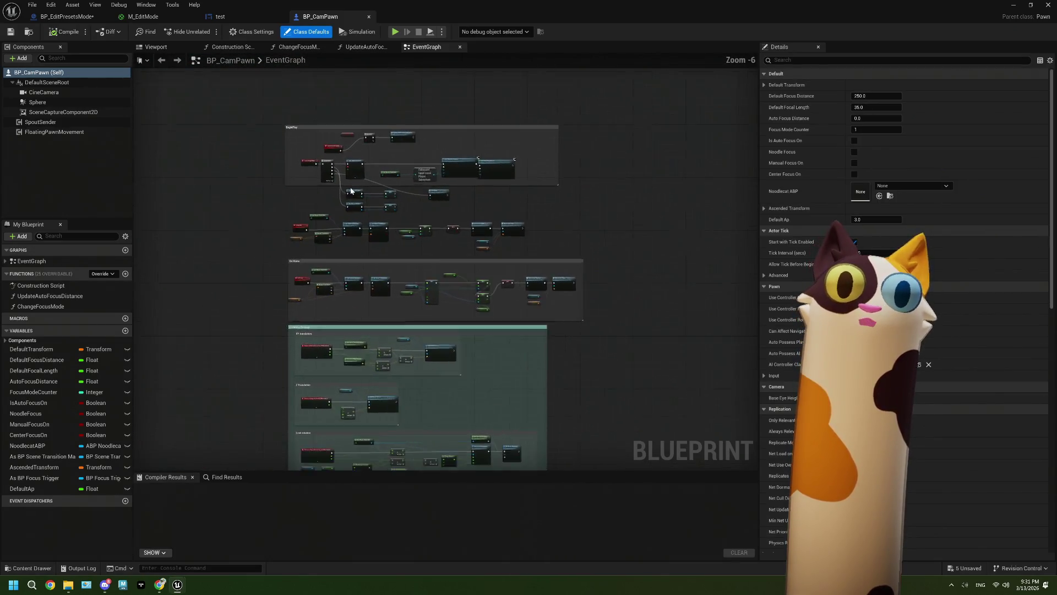
pyautogui.moveTo(383, 200); pyautogui.dragTo(335, 254)
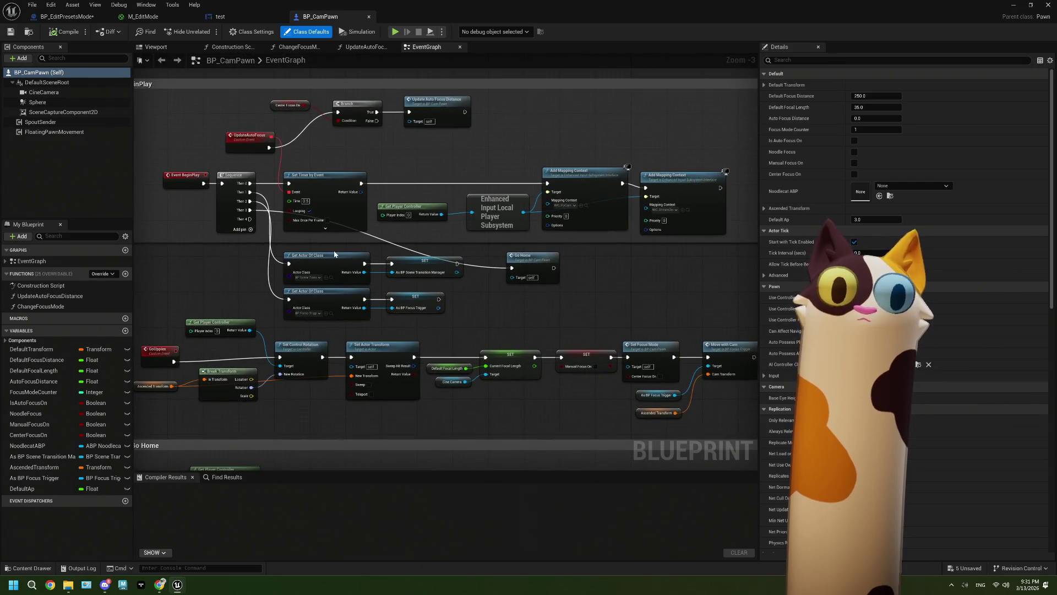
pyautogui.scroll(-1, 334, 254)
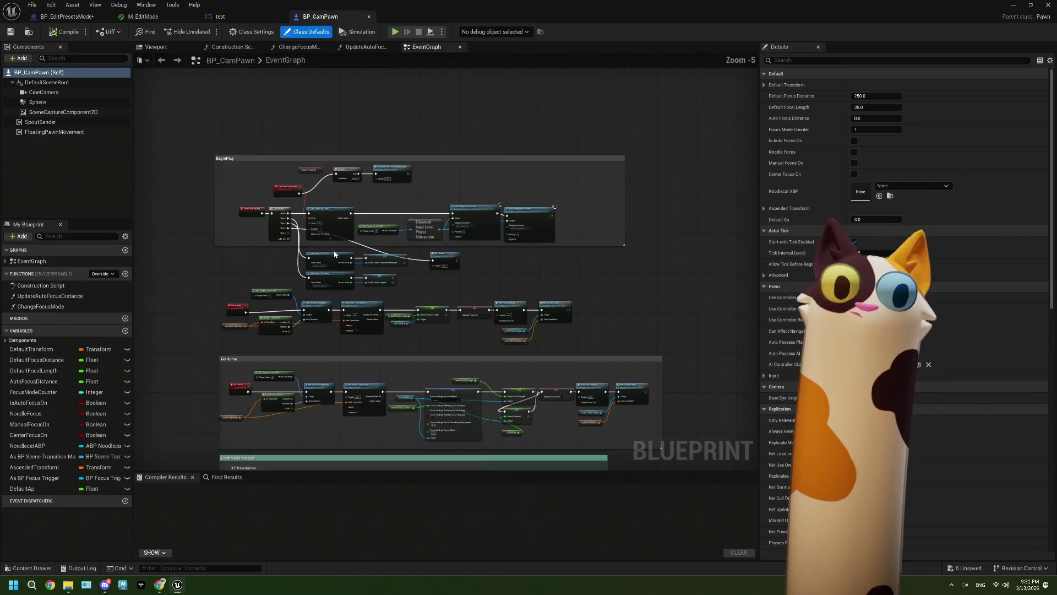
pyautogui.scroll(1, 334, 254)
pyautogui.moveTo(258, 224)
pyautogui.mouseDown()
pyautogui.moveTo(417, 203)
pyautogui.moveTo(181, 277)
pyautogui.mouseUp()
pyautogui.write('widget')
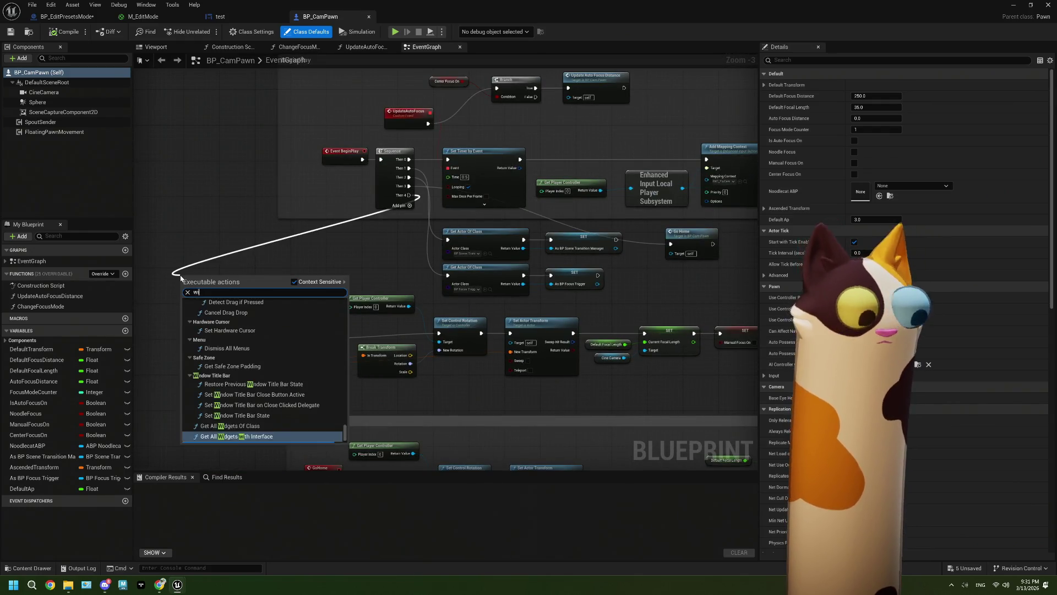
pyautogui.press('Escape')
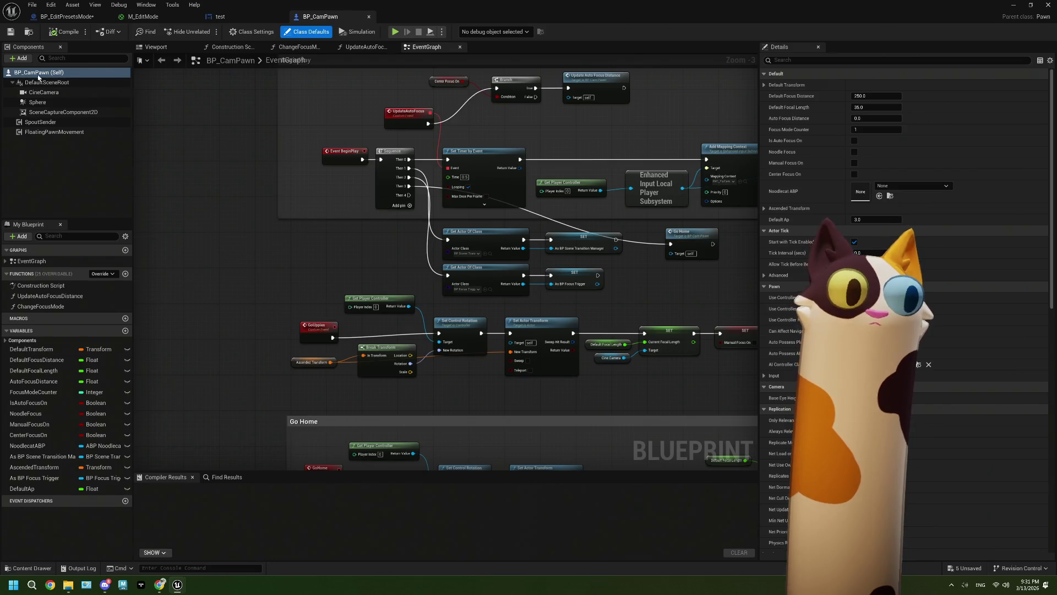
# - Add a Widget component to BP_CamPawn, undoing two attempts to make it the root
pyautogui.click(20, 57)
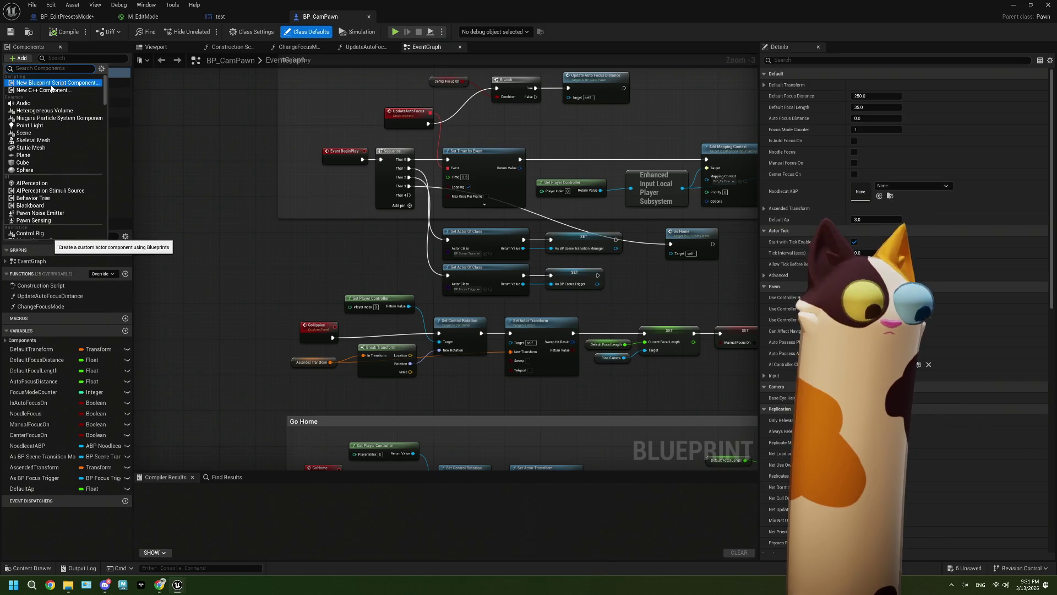
pyautogui.write('widg')
pyautogui.click(51, 87)
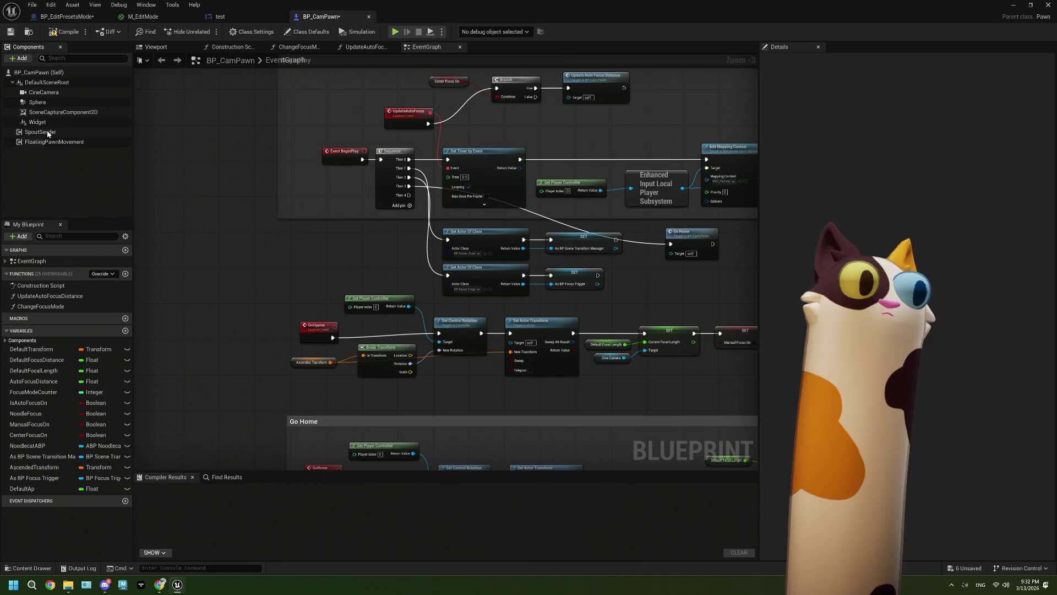
pyautogui.moveTo(38, 122); pyautogui.dragTo(39, 82)
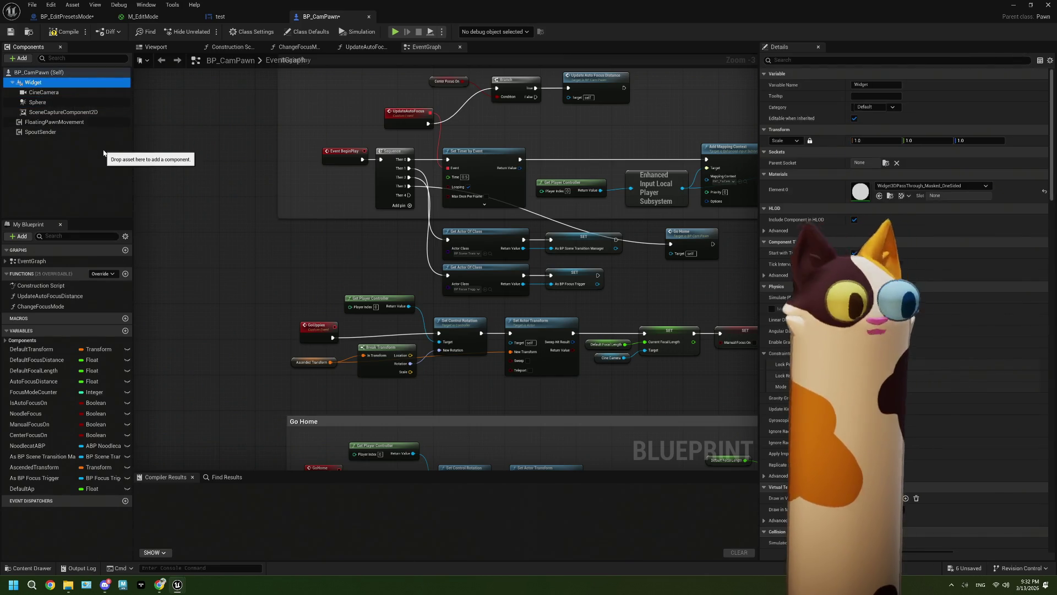
pyautogui.hotkey('ctrl', 'z')
pyautogui.moveTo(99, 150)
pyautogui.mouseDown()
pyautogui.moveTo(49, 128)
pyautogui.moveTo(35, 84)
pyautogui.mouseUp()
pyautogui.hotkey('ctrl', 'z')
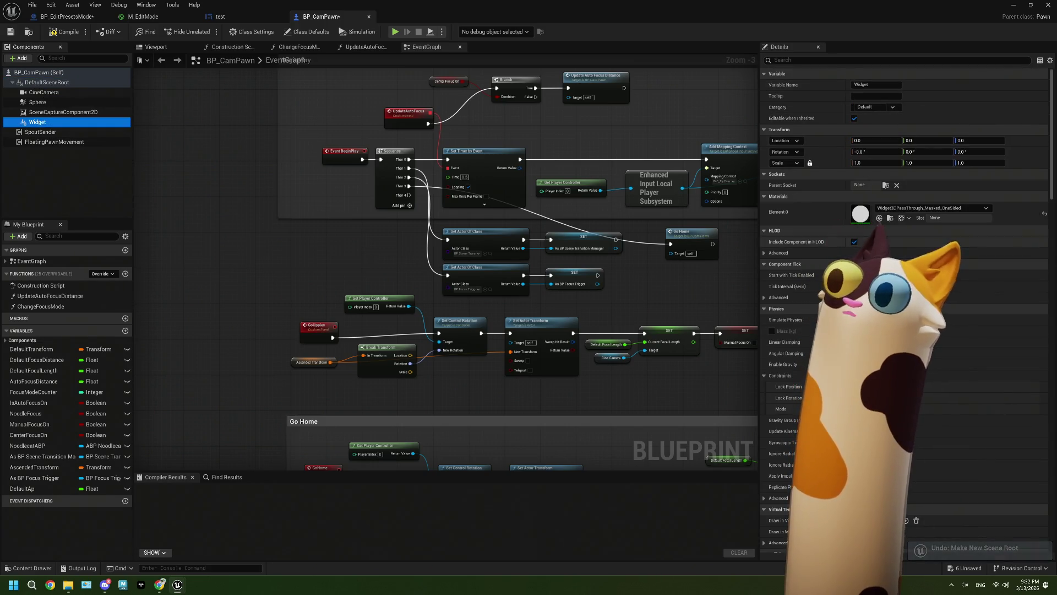
# - Set the Widget component's Widget Class to test via the 'class' Details filter
pyautogui.click(787, 60)
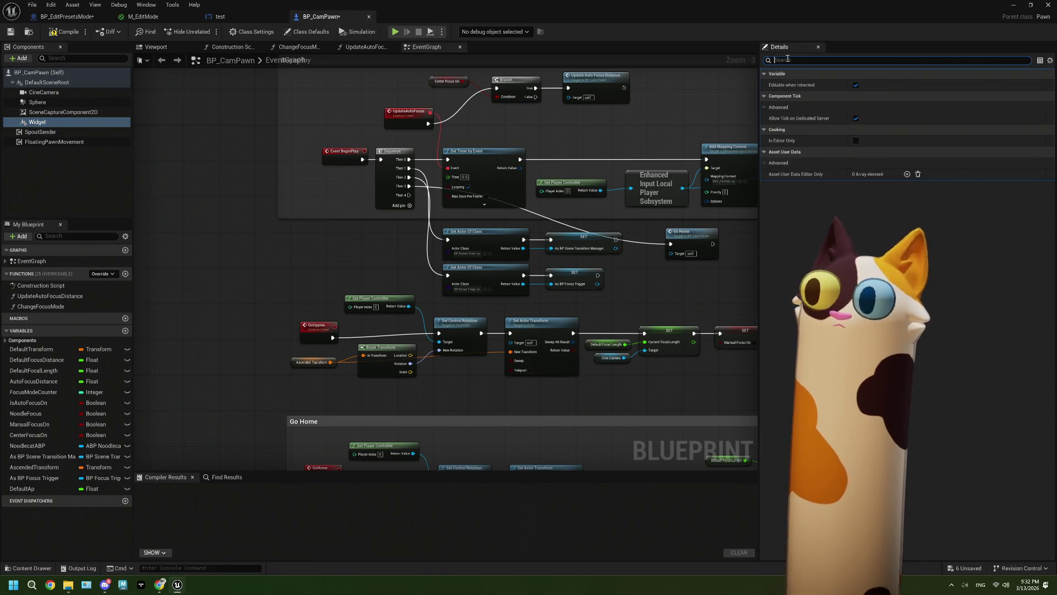
pyautogui.write('class')
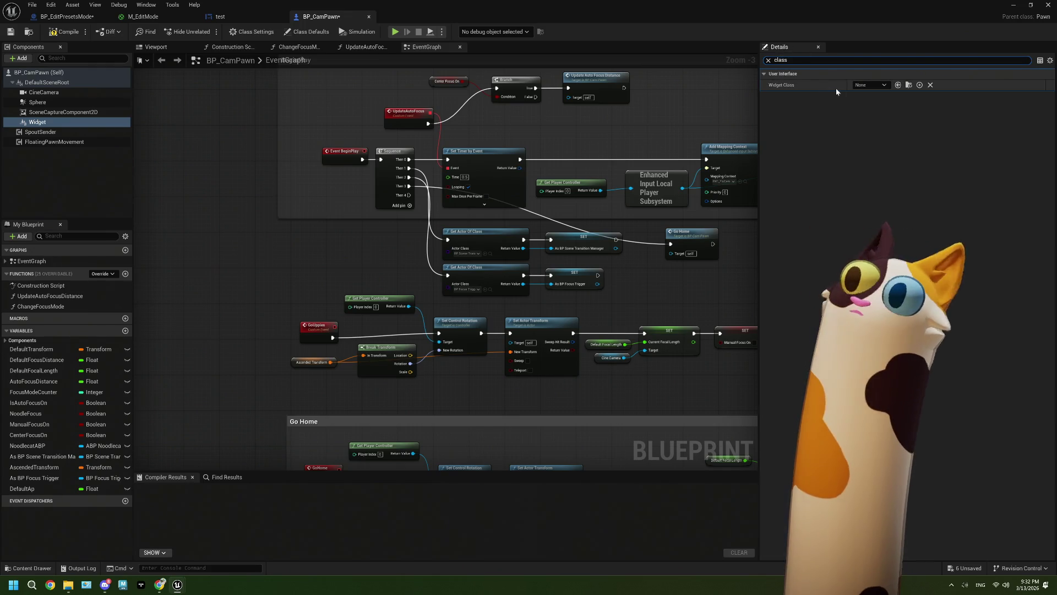
pyautogui.click(867, 85)
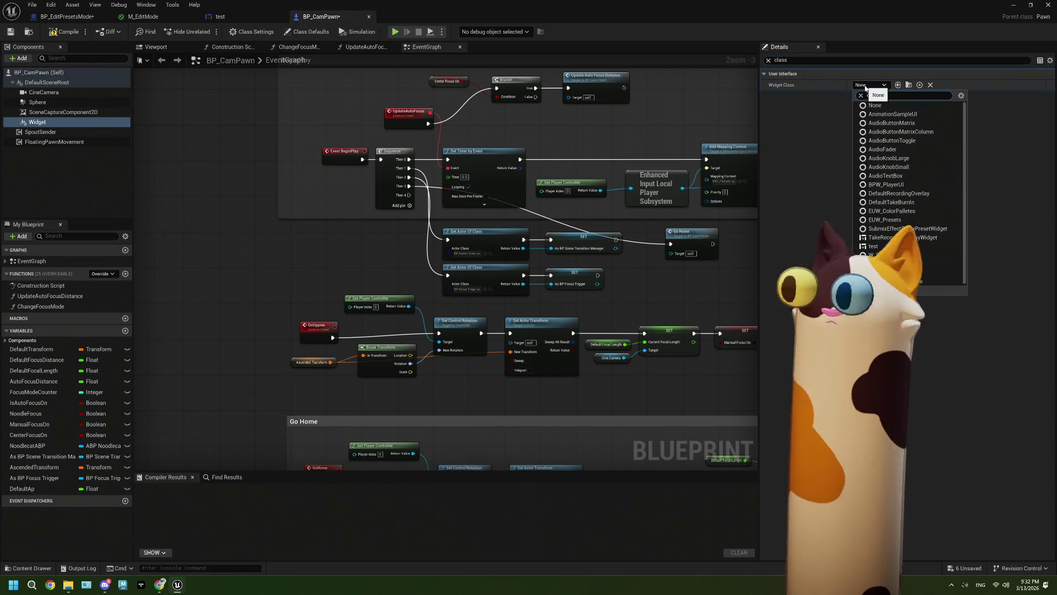
pyautogui.write('editor')
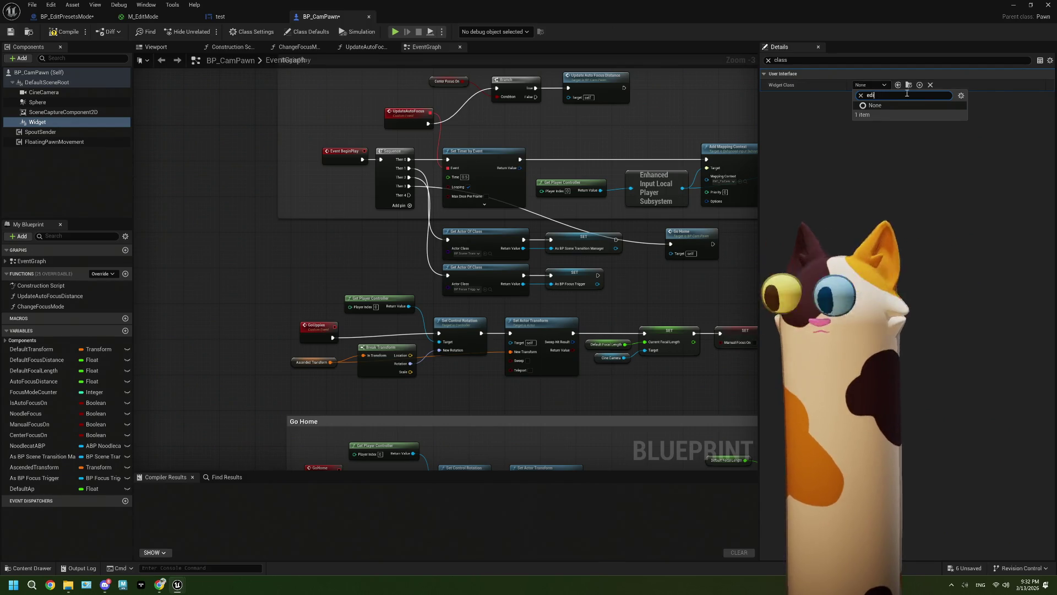
pyautogui.press('BackSpace')
pyautogui.press('BackSpace')
pyautogui.press('BackSpace')
pyautogui.write('test')
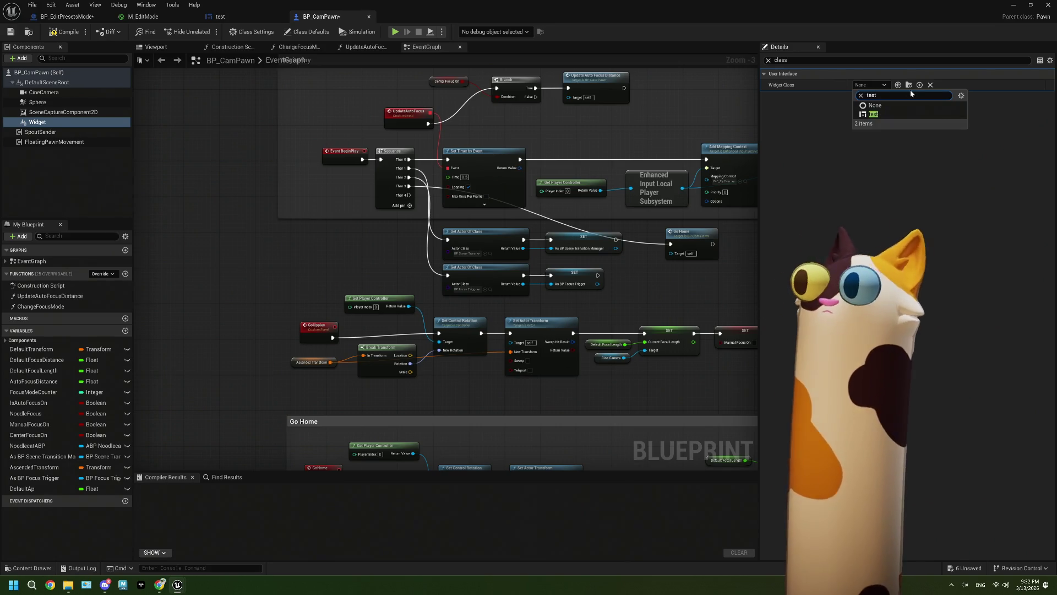
pyautogui.click(874, 114)
# - Preview the widget in the Viewport, then delete the Widget component
pyautogui.click(768, 60)
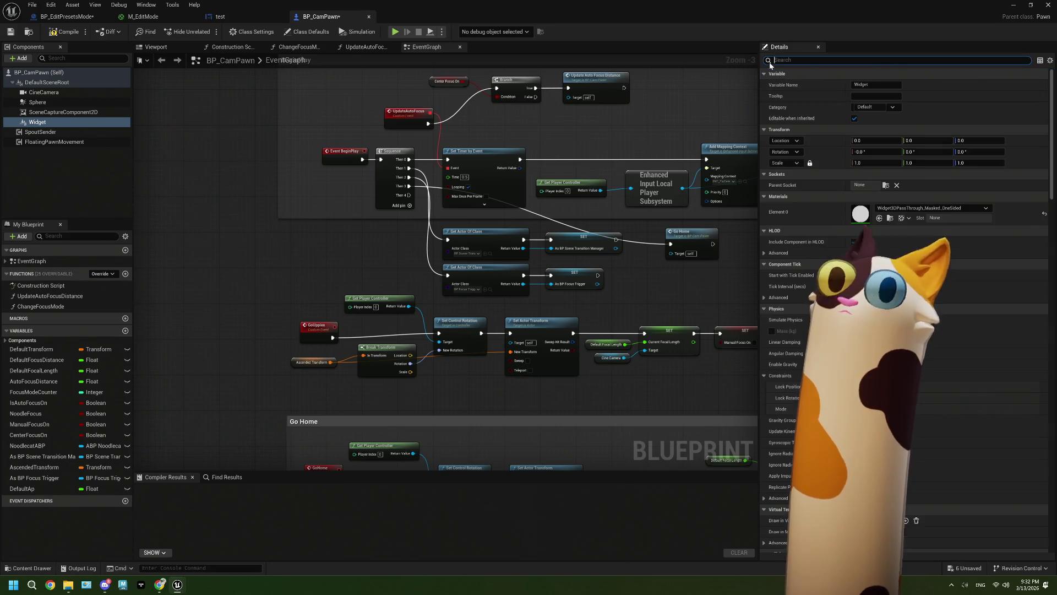
pyautogui.click(157, 46)
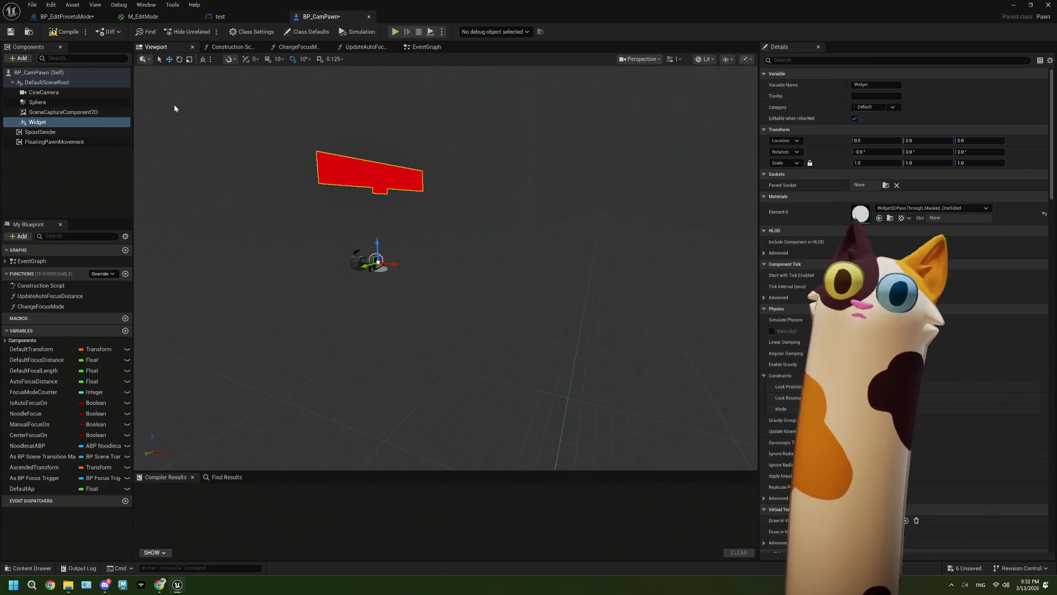
pyautogui.click(63, 122)
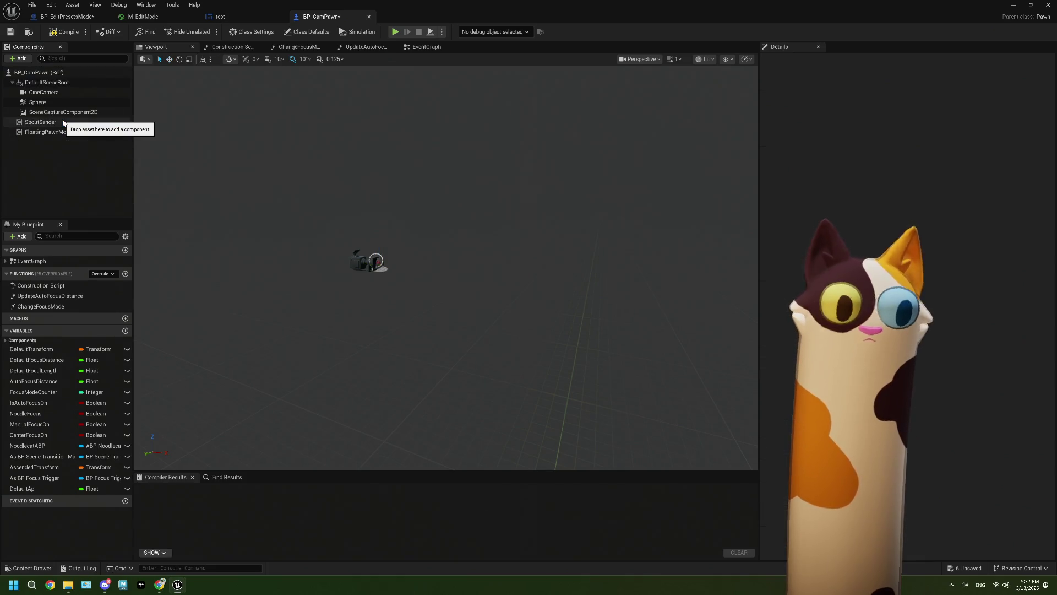
pyautogui.press('Delete')
# - Search the Event Graph actions for 'add to view' without adding a node
pyautogui.click(416, 46)
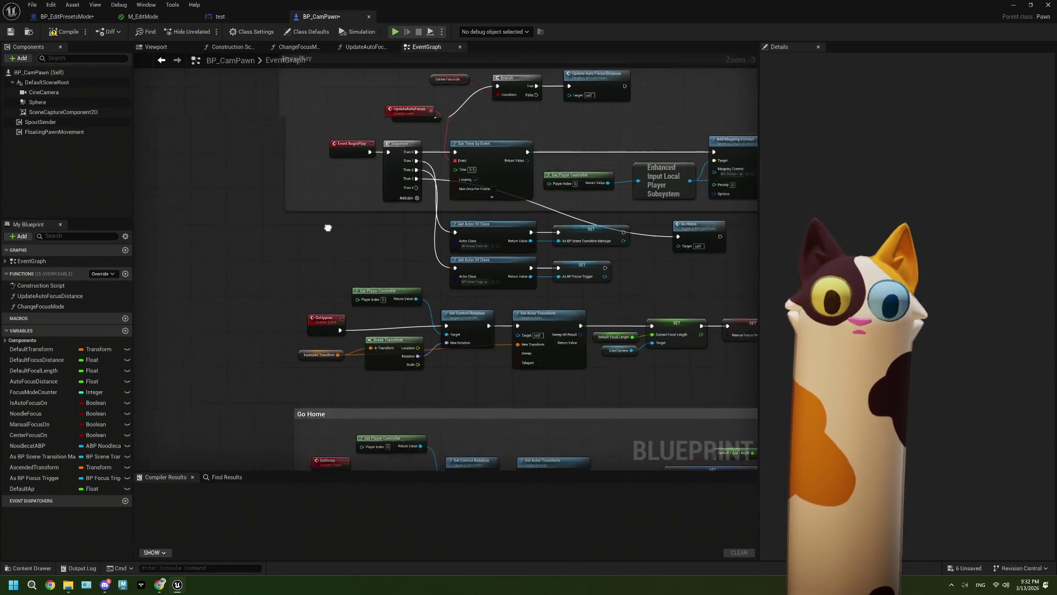
pyautogui.rightClick(255, 221)
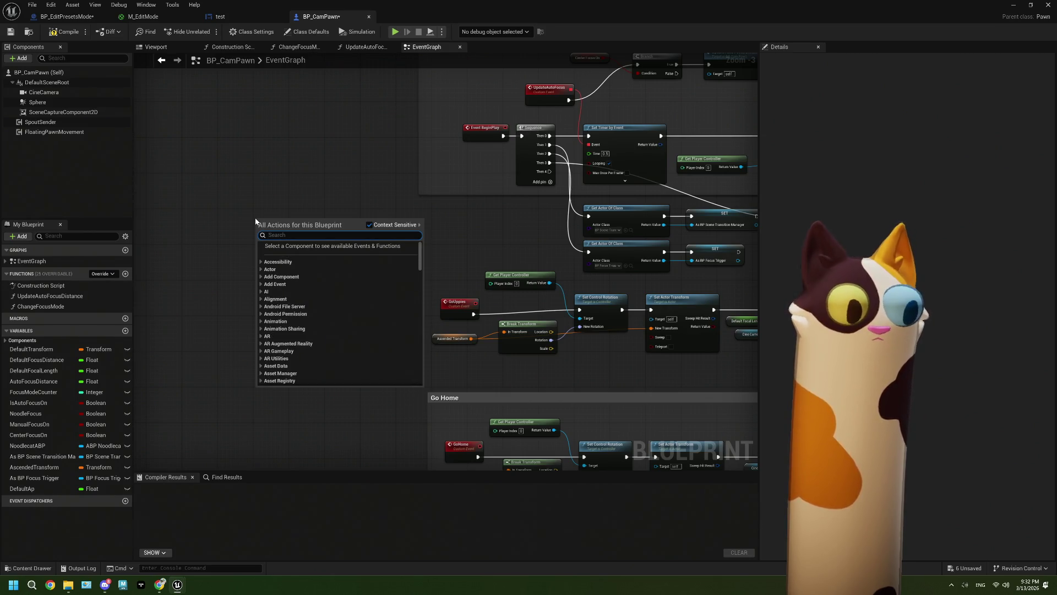
pyautogui.write('add to v')
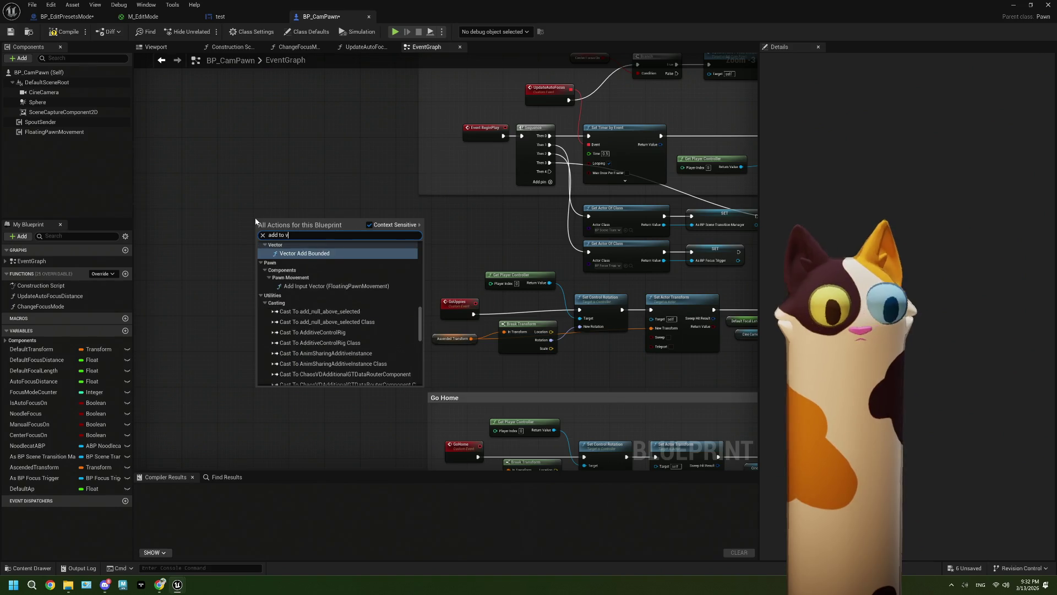
pyautogui.write('iew')
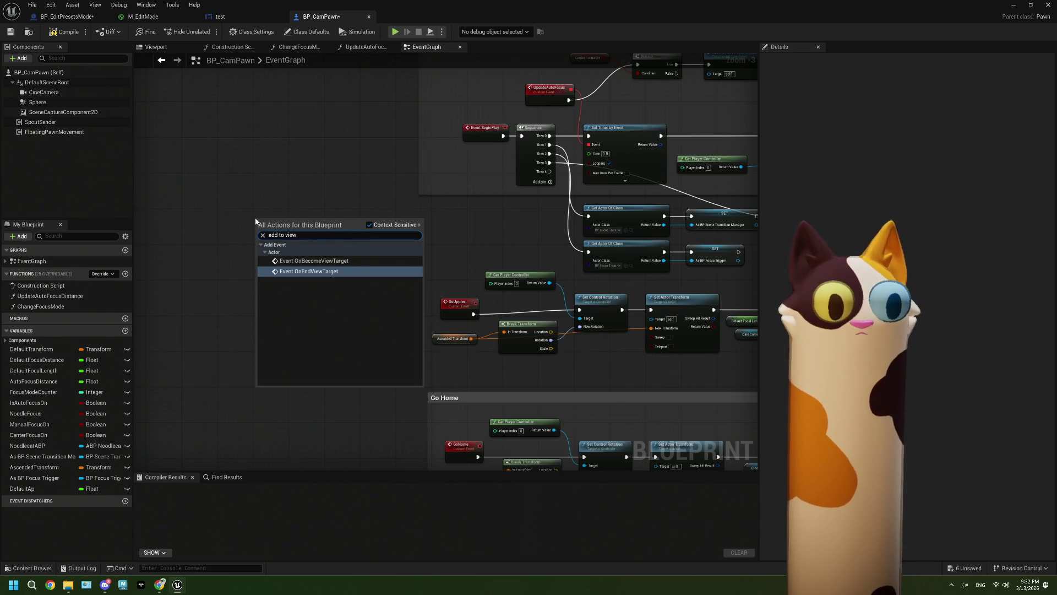
pyautogui.press('Escape')
# - Search the actions for 'get widget', browse the results, and close without adding anything
pyautogui.moveTo(371, 220); pyautogui.dragTo(365, 238)
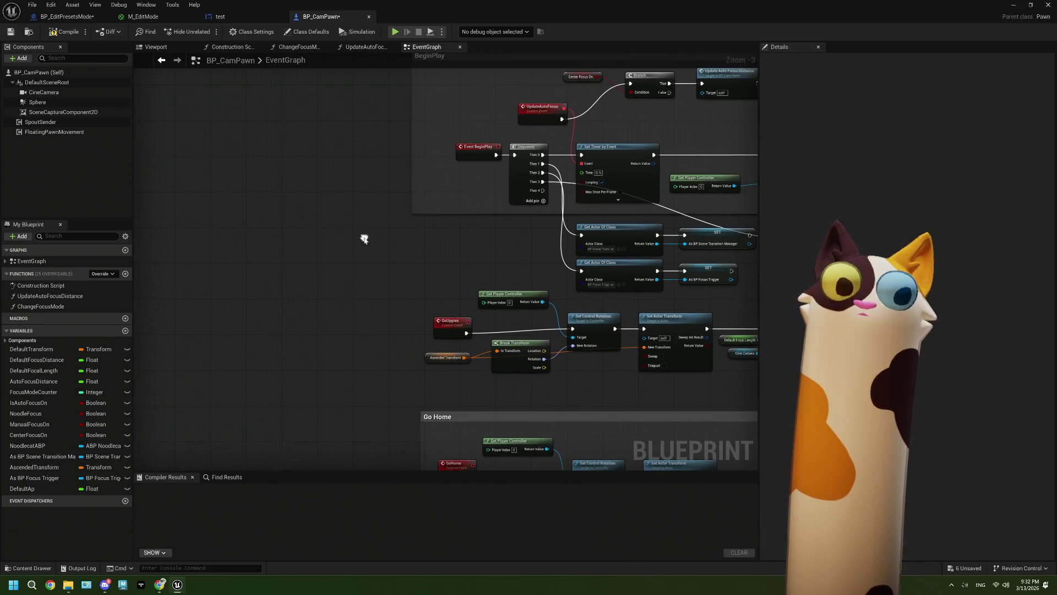
pyautogui.rightClick(248, 224)
pyautogui.write('get widget')
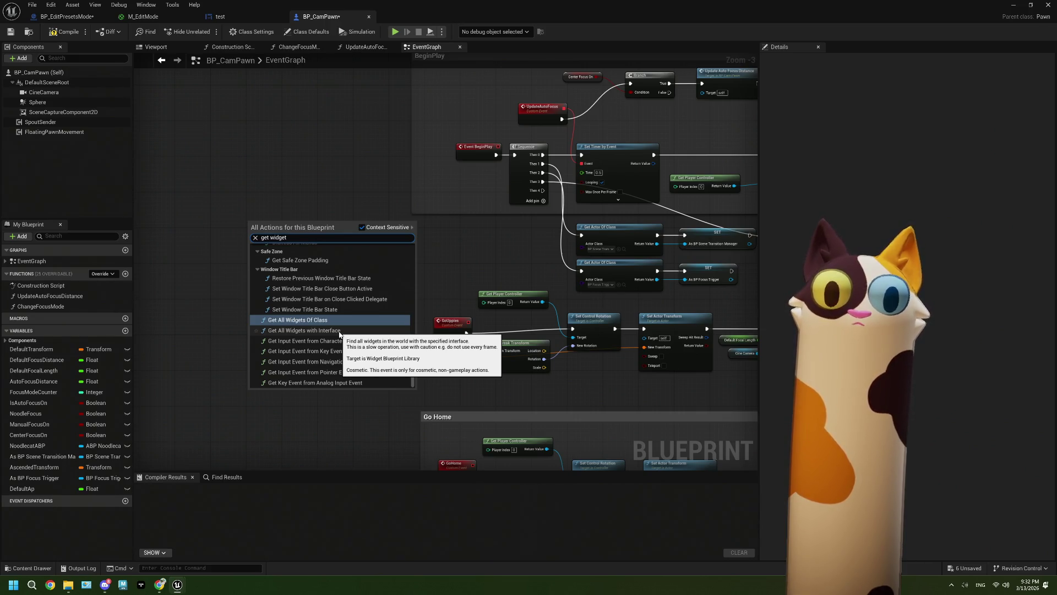
pyautogui.scroll(-3, 339, 332)
pyautogui.scroll(3, 339, 332)
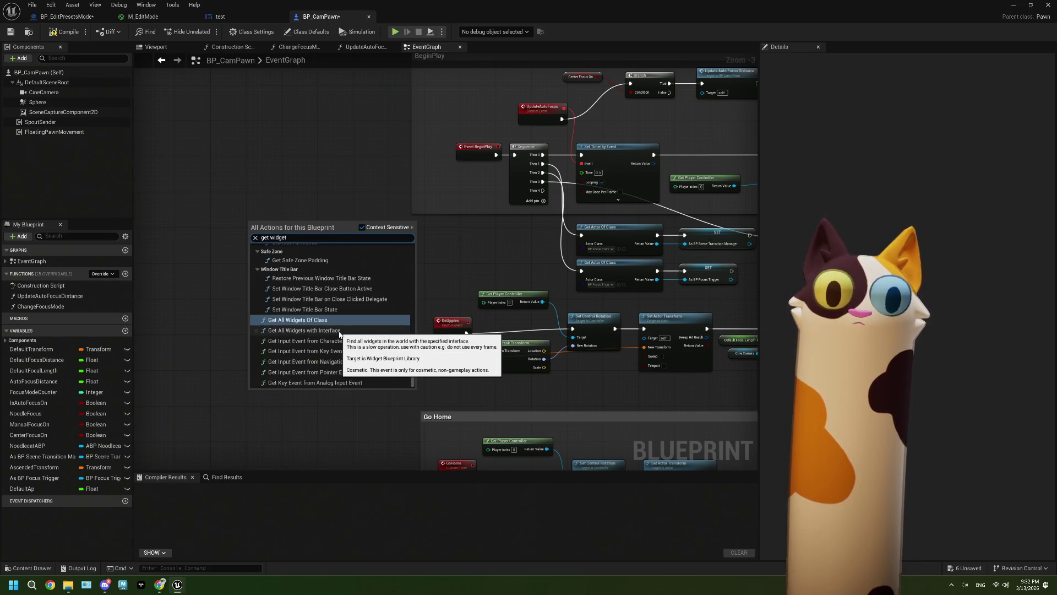
pyautogui.scroll(10, 340, 333)
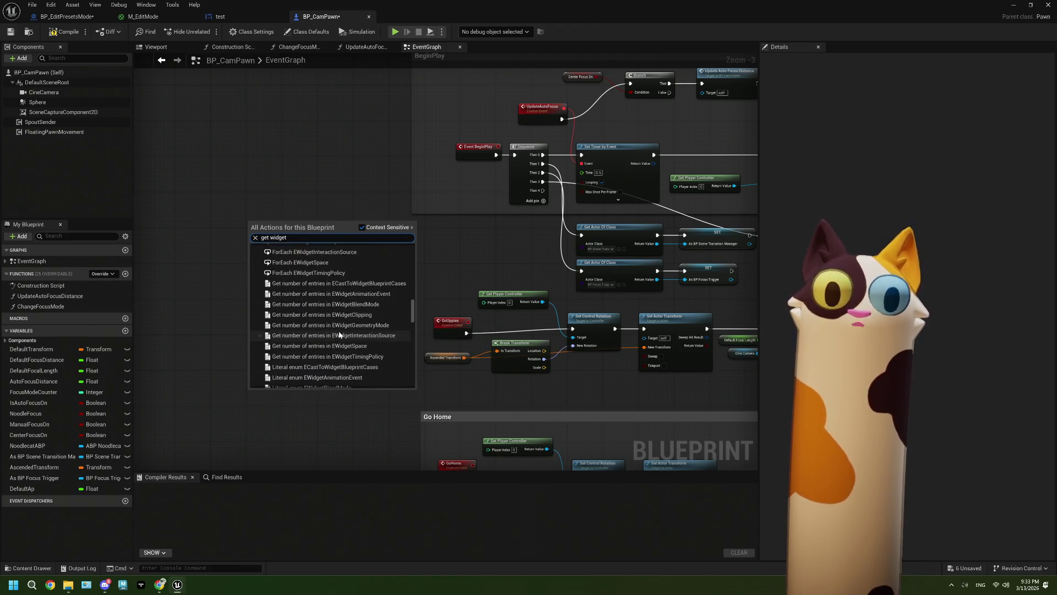
pyautogui.scroll(10, 339, 333)
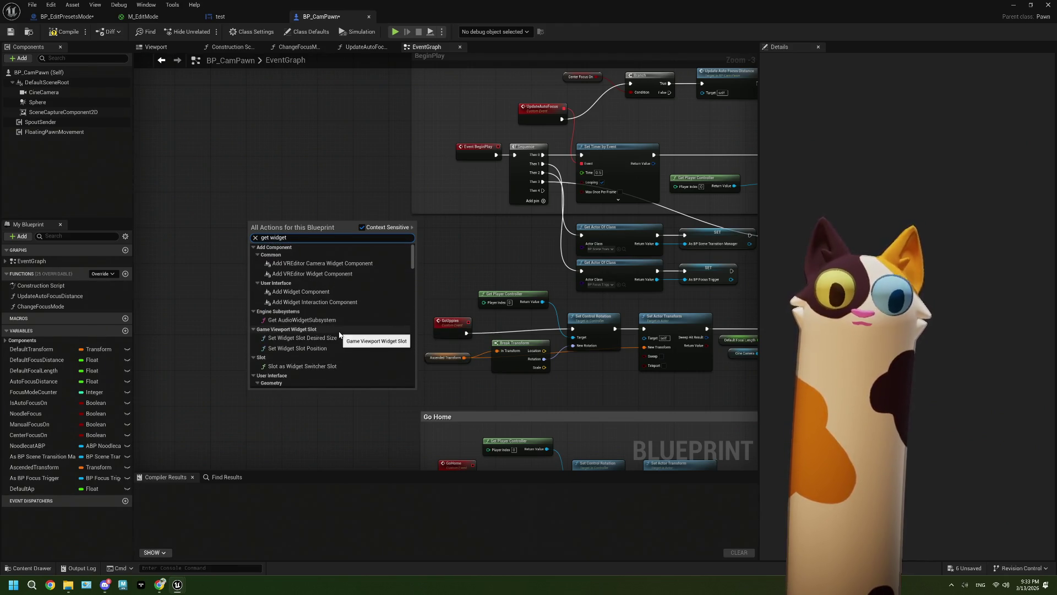
pyautogui.click(452, 279)
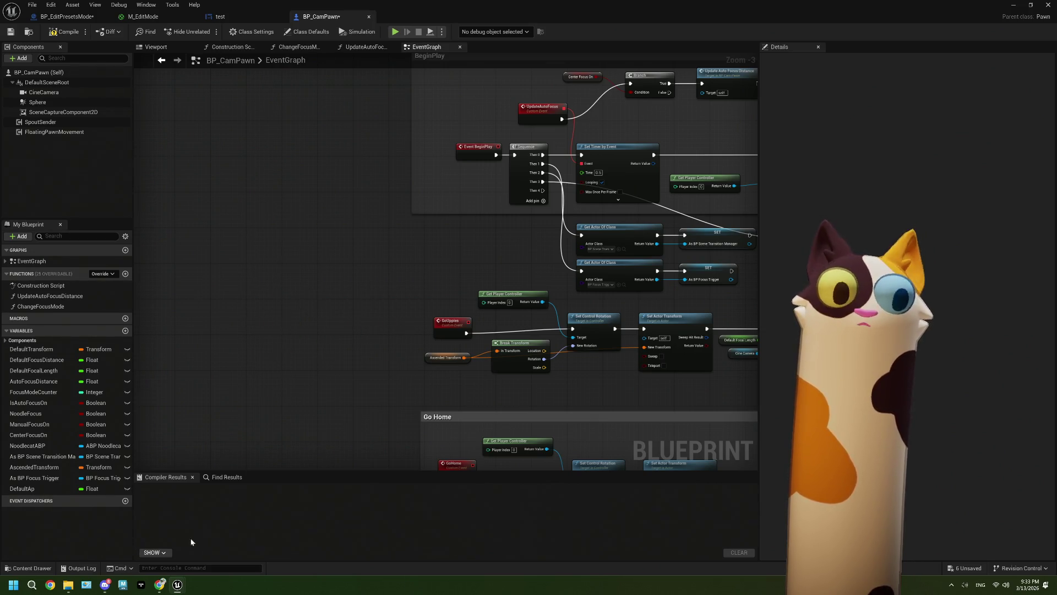
# - Google 'ue5 add widget to viewport' and open the Reddit thread 'How to show a widget on screen?'
pyautogui.moveTo(156, 585)
pyautogui.click(184, 555)
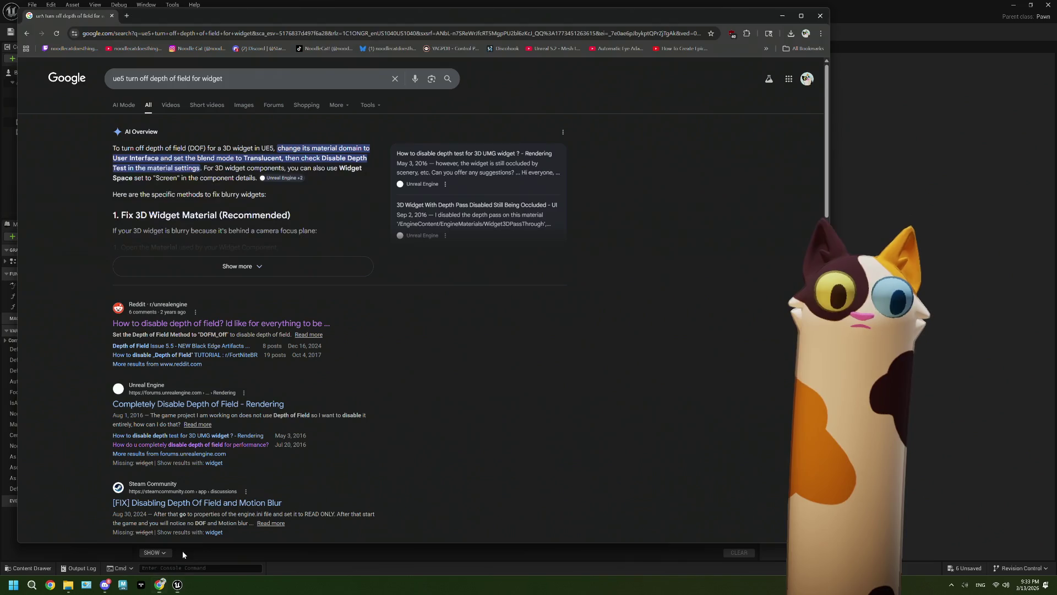
pyautogui.moveTo(189, 87); pyautogui.dragTo(140, 88)
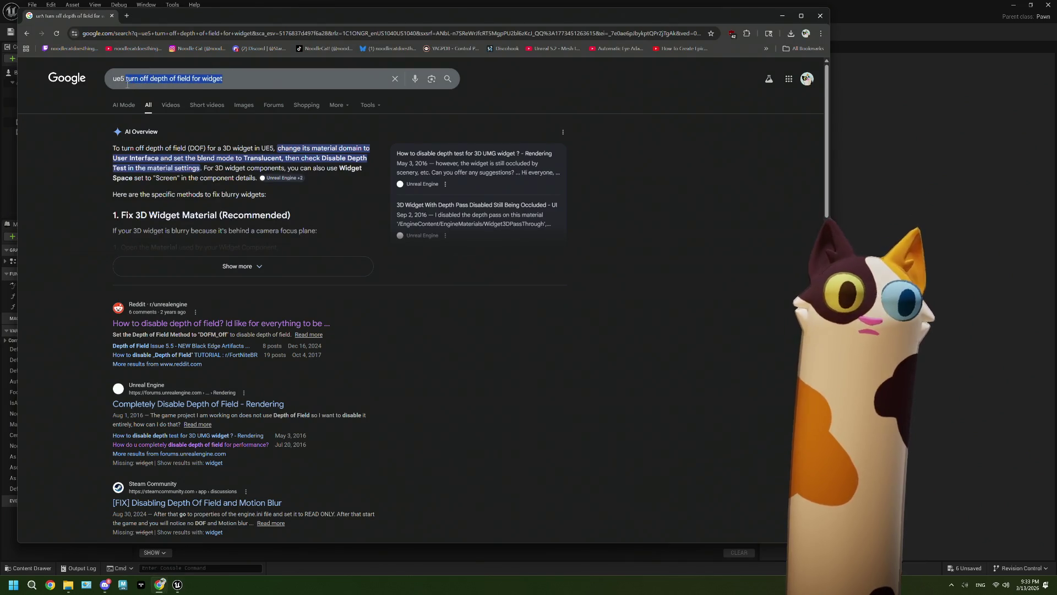
pyautogui.write('add hud to')
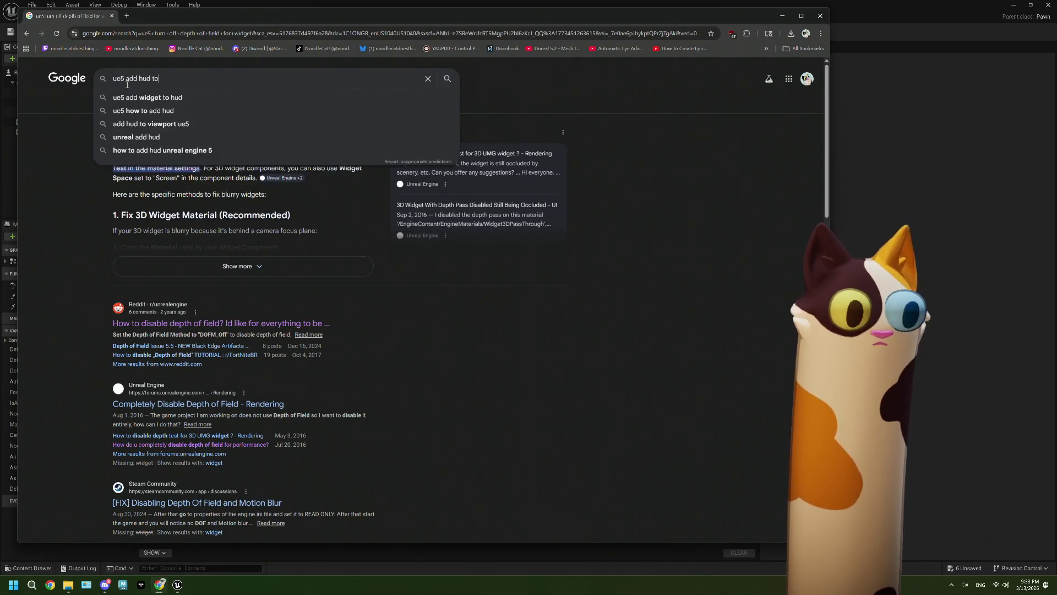
pyautogui.press('BackSpace')
pyautogui.press('BackSpace')
pyautogui.press('BackSpace')
pyautogui.press('BackSpace')
pyautogui.press('BackSpace')
pyautogui.press('BackSpace')
pyautogui.write('w')
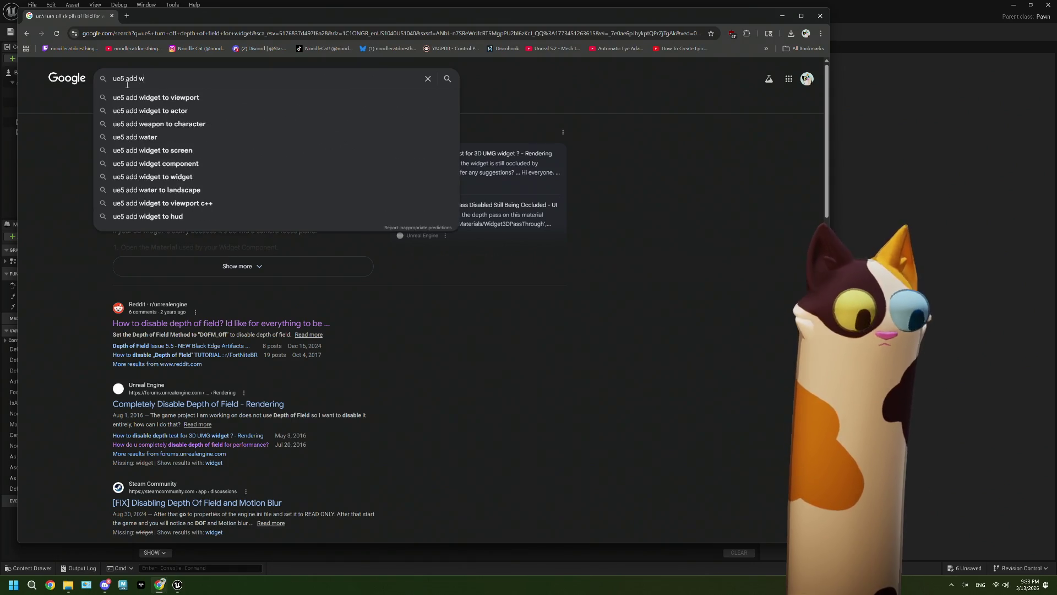
pyautogui.write('idget to')
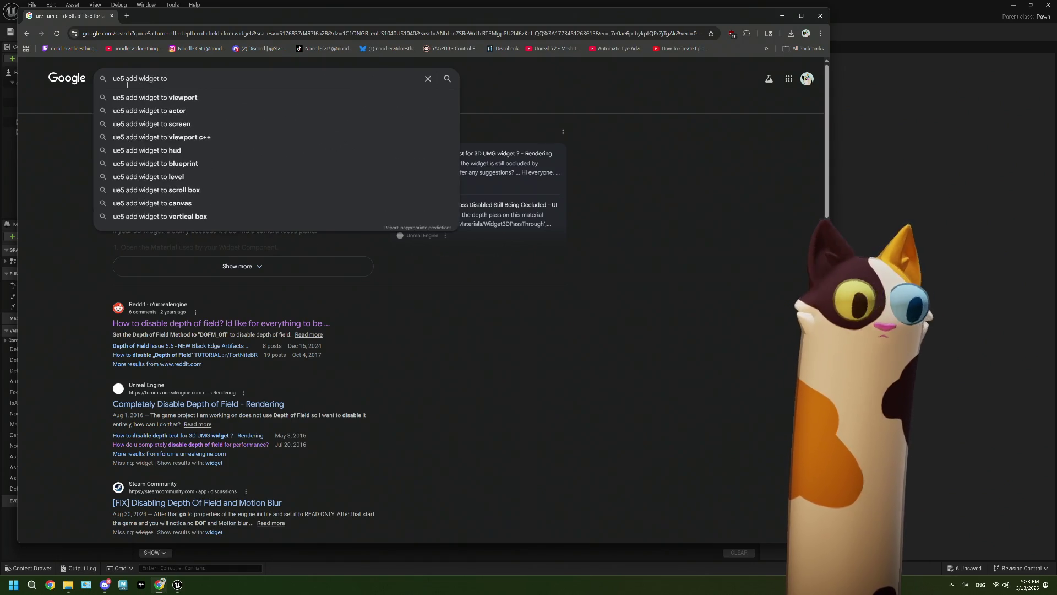
pyautogui.press('Down')
pyautogui.press('Return')
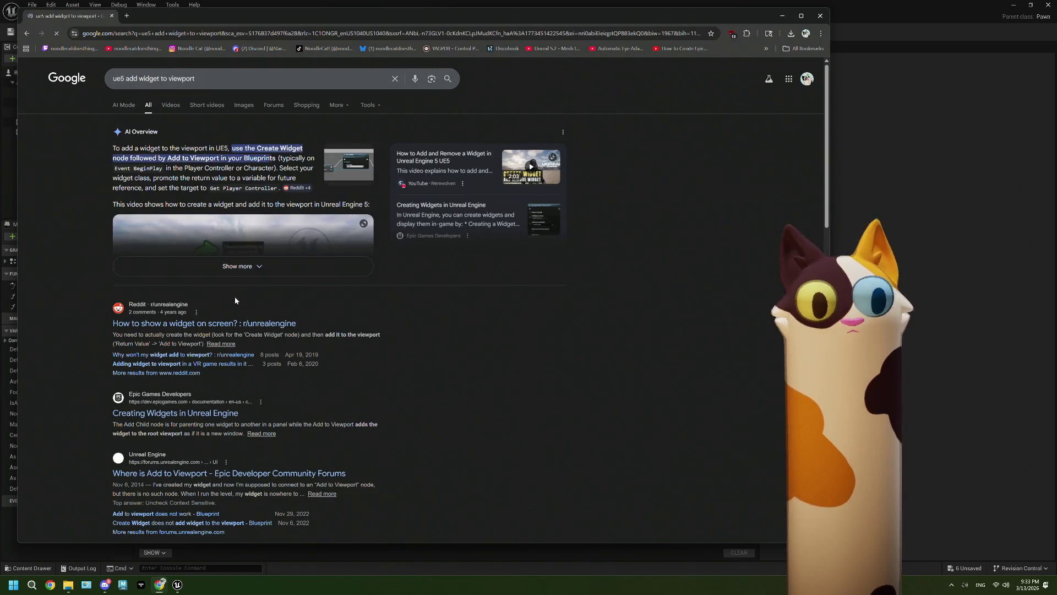
pyautogui.click(236, 323)
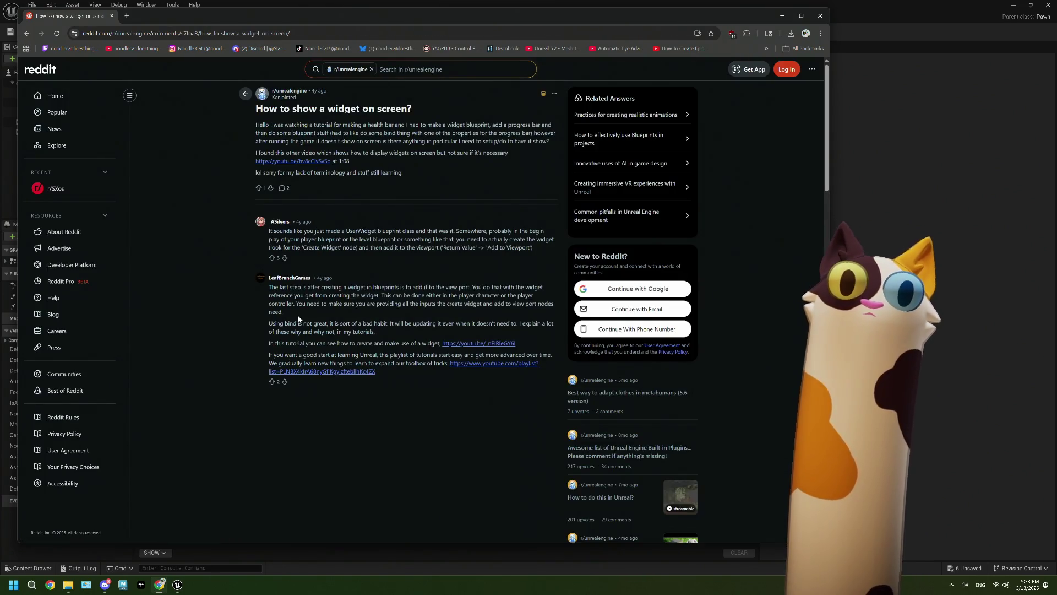
pyautogui.click(781, 16)
# - Add a Create Widget node with its class set to test
pyautogui.rightClick(239, 246)
pyautogui.write('cr')
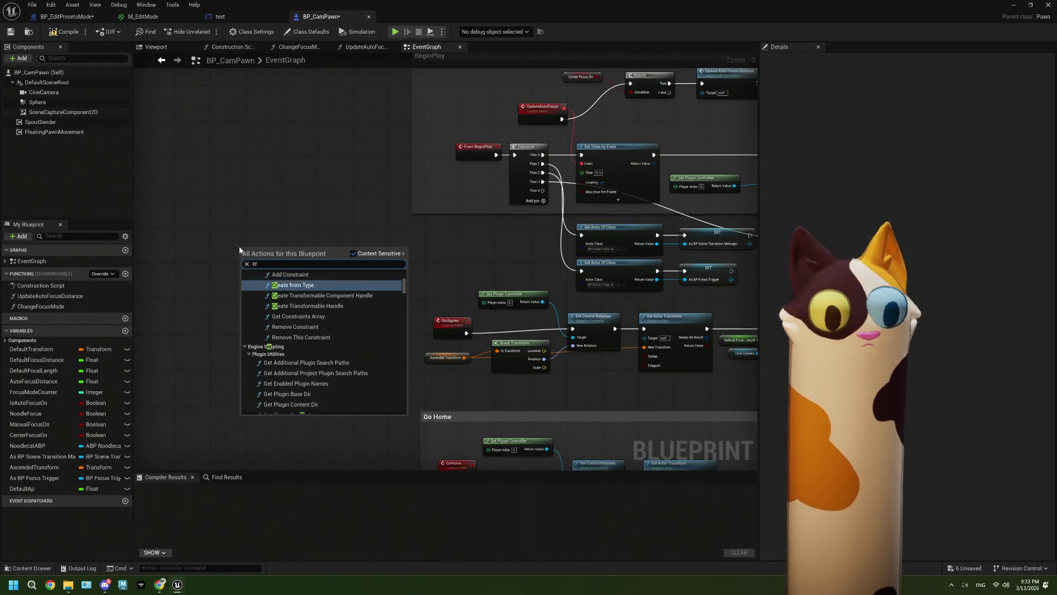
pyautogui.write('ea')
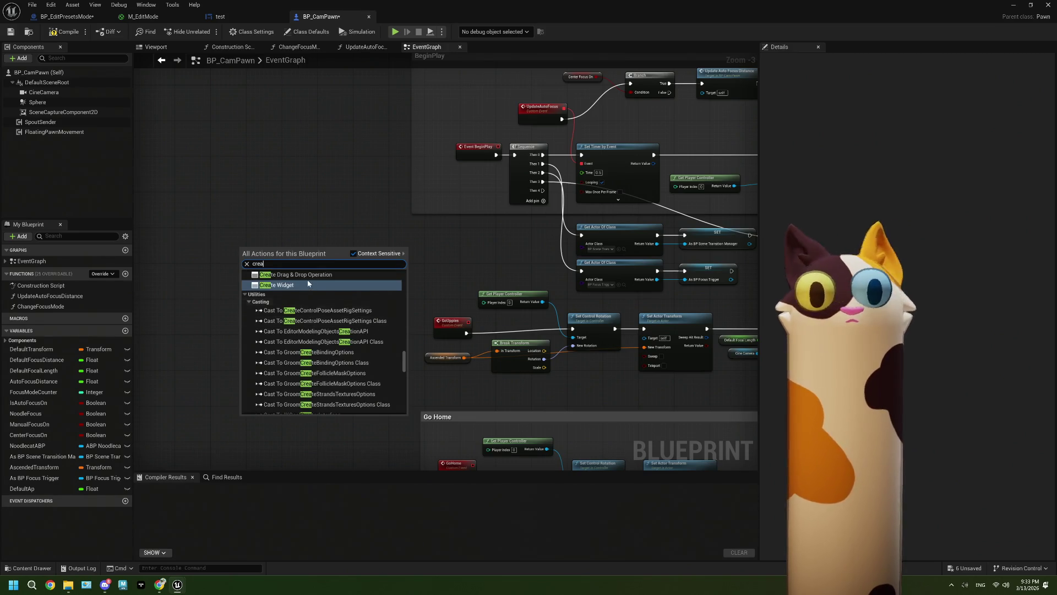
pyautogui.click(308, 283)
pyautogui.scroll(3, 303, 278)
pyautogui.click(242, 266)
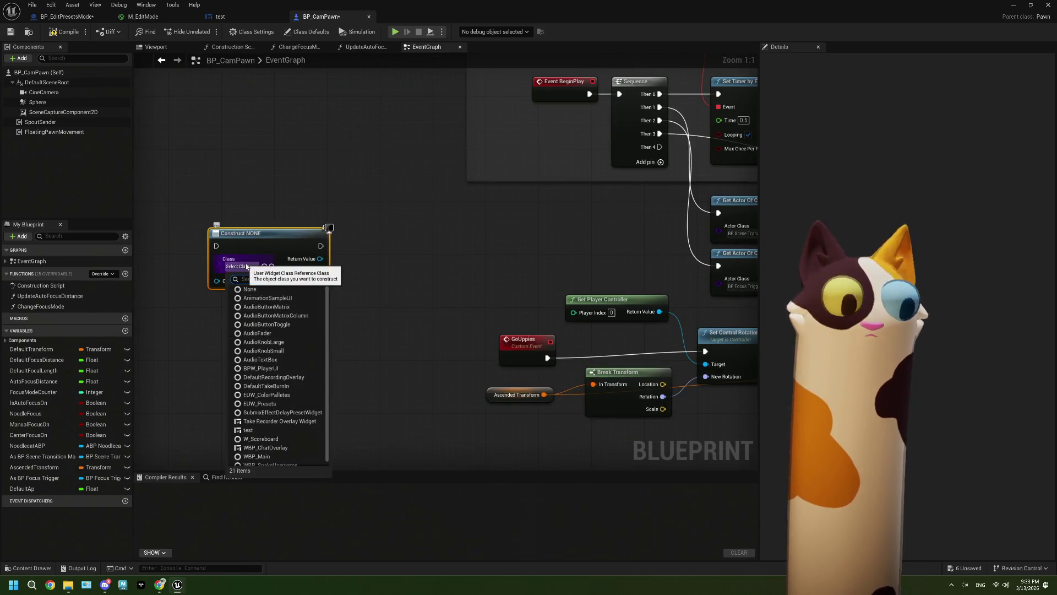
pyautogui.write('test')
pyautogui.click(248, 289)
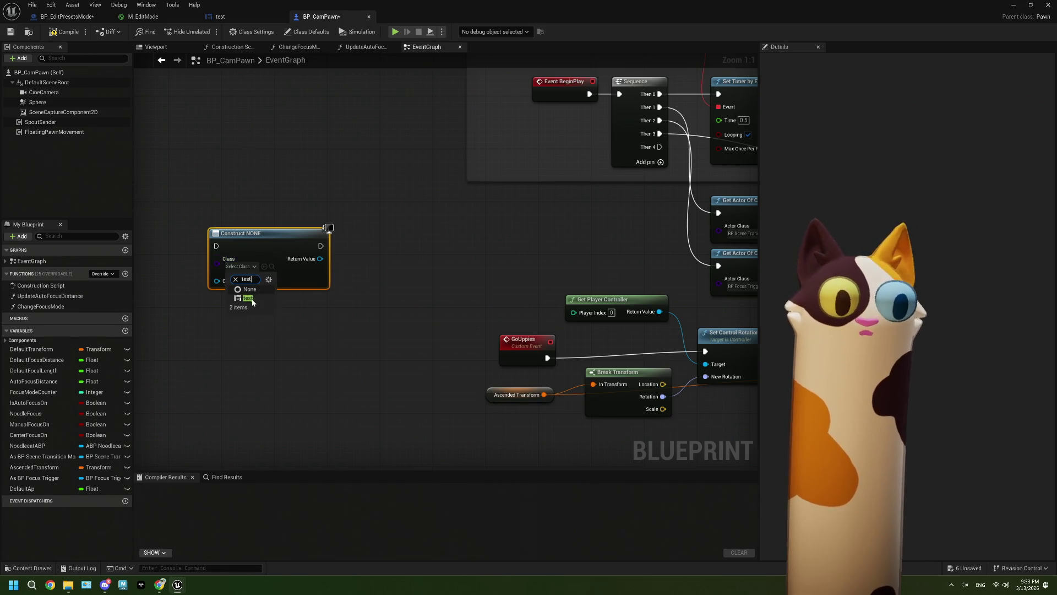
# - Wire a Get Player Controller node into Create Widget's Owning Player
pyautogui.moveTo(235, 323); pyautogui.dragTo(297, 324)
pyautogui.moveTo(276, 277); pyautogui.dragTo(234, 295)
pyautogui.write('get pla')
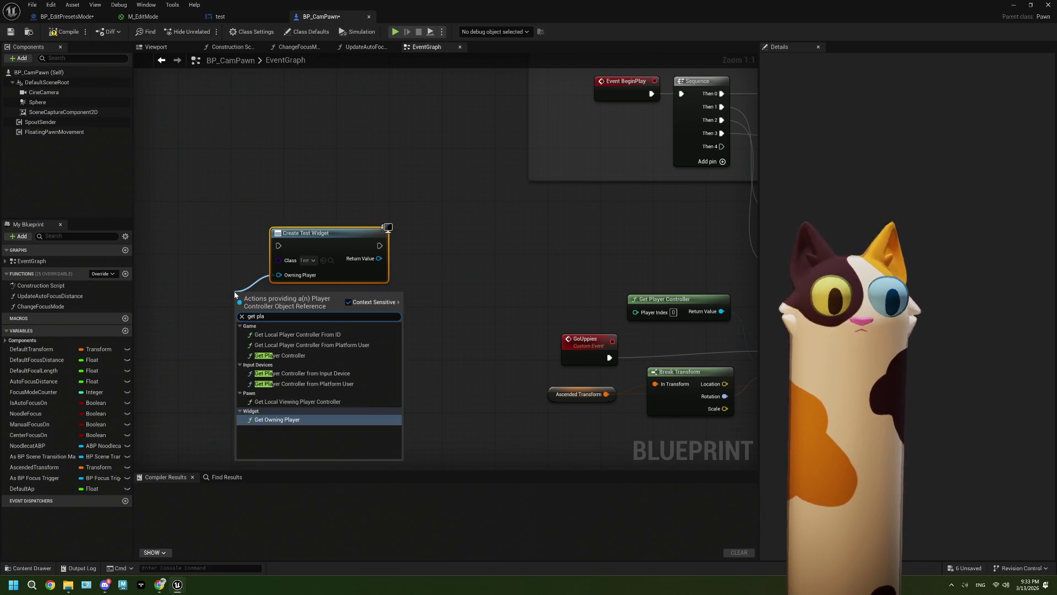
pyautogui.click(295, 356)
pyautogui.moveTo(298, 295); pyautogui.dragTo(231, 289)
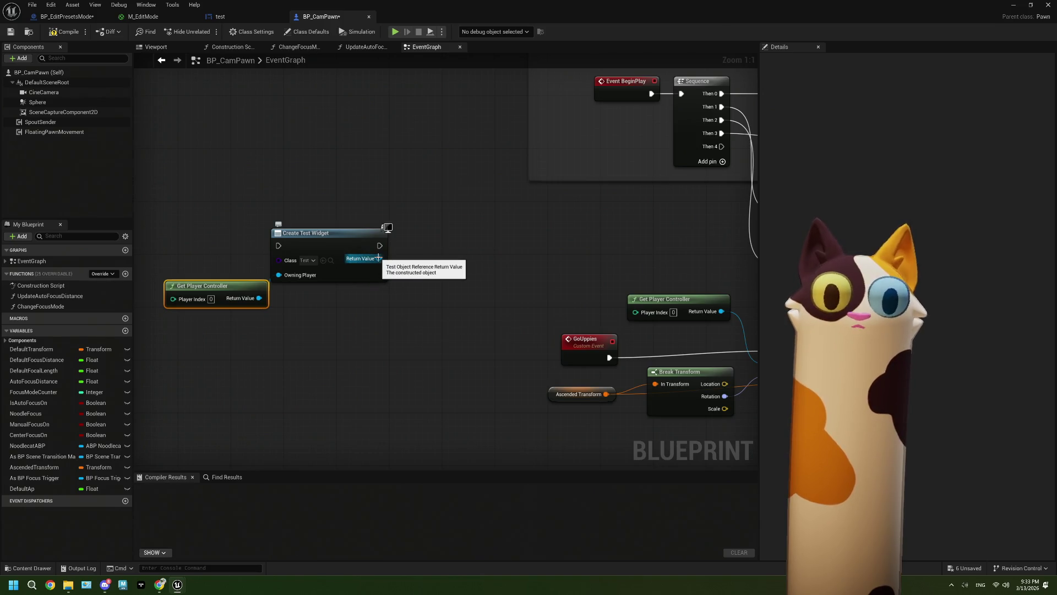
pyautogui.moveTo(243, 309); pyautogui.dragTo(224, 309)
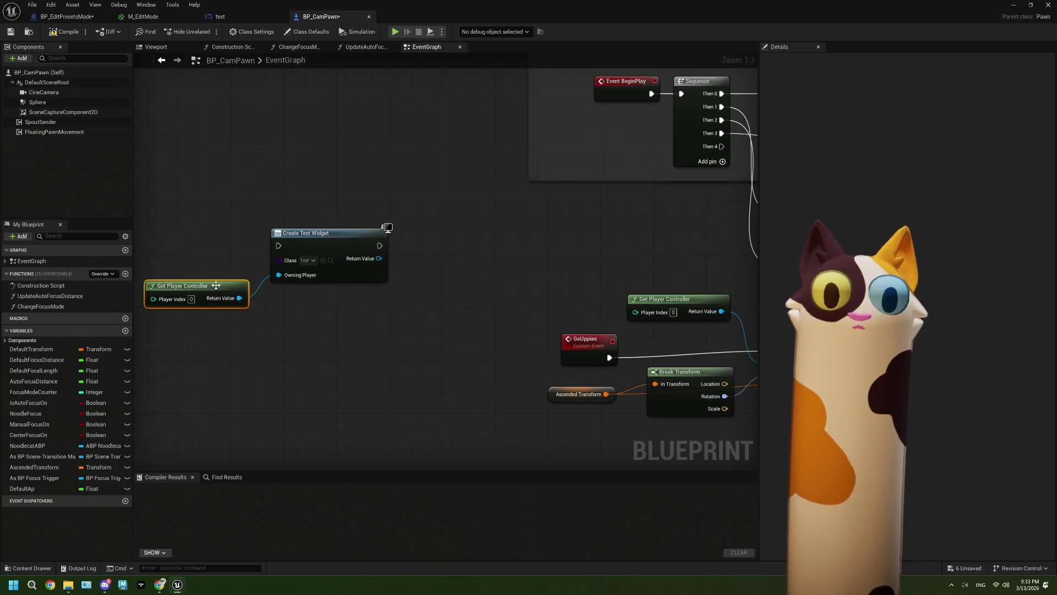
# - Promote the widget's Return Value to a NewVar variable and place the SET node beside it
pyautogui.moveTo(402, 291)
pyautogui.mouseDown()
pyautogui.moveTo(318, 305)
pyautogui.moveTo(330, 292)
pyautogui.moveTo(344, 302)
pyautogui.moveTo(332, 299)
pyautogui.mouseUp()
pyautogui.write('scene')
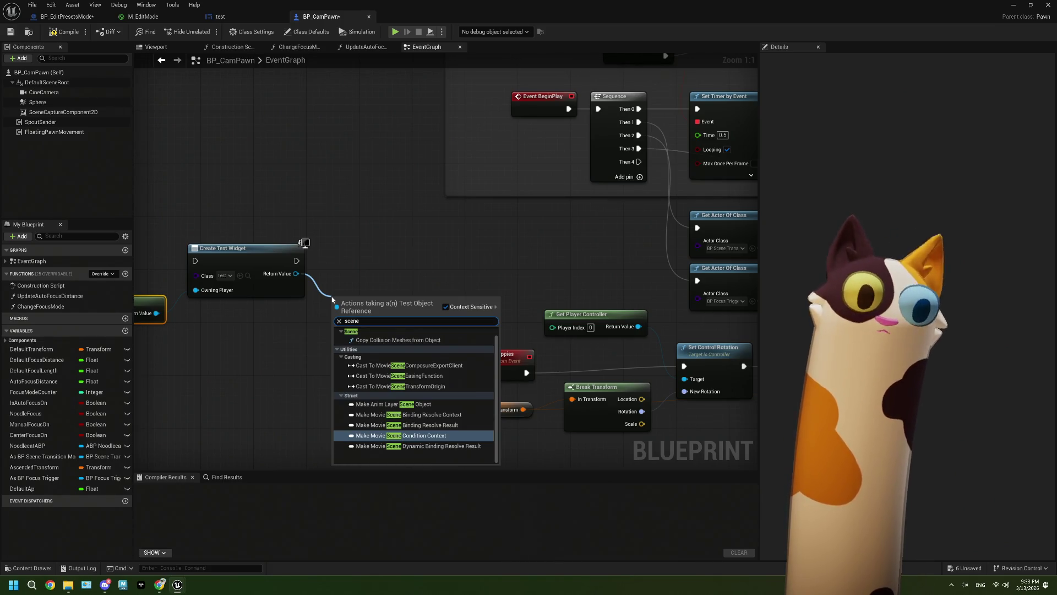
pyautogui.press('Escape')
pyautogui.moveTo(296, 274)
pyautogui.mouseDown()
pyautogui.moveTo(355, 303)
pyautogui.moveTo(338, 285)
pyautogui.mouseUp()
pyautogui.click(374, 336)
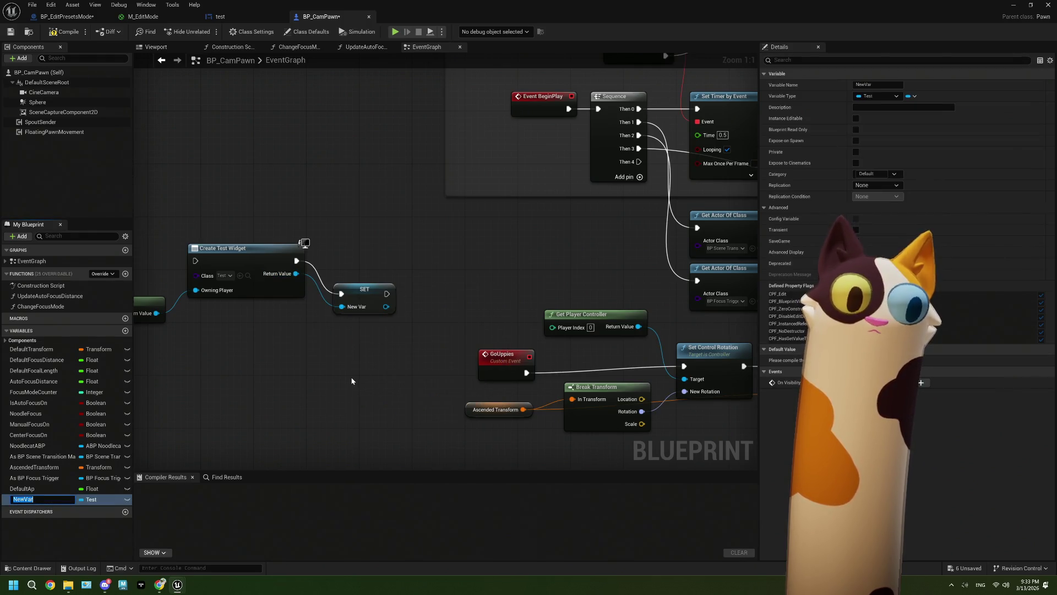
pyautogui.click(36, 498)
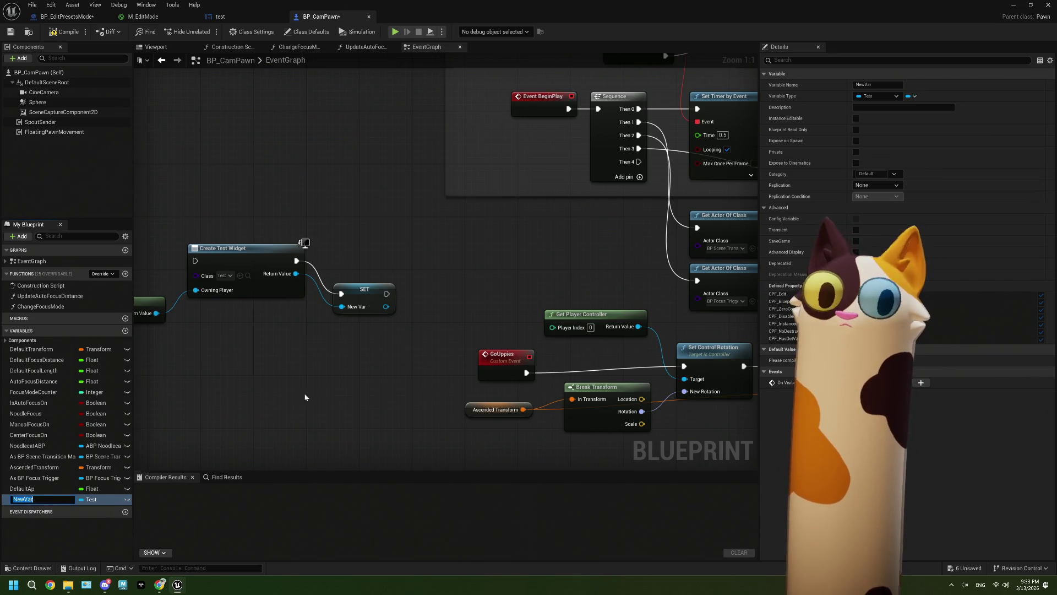
pyautogui.click(367, 291)
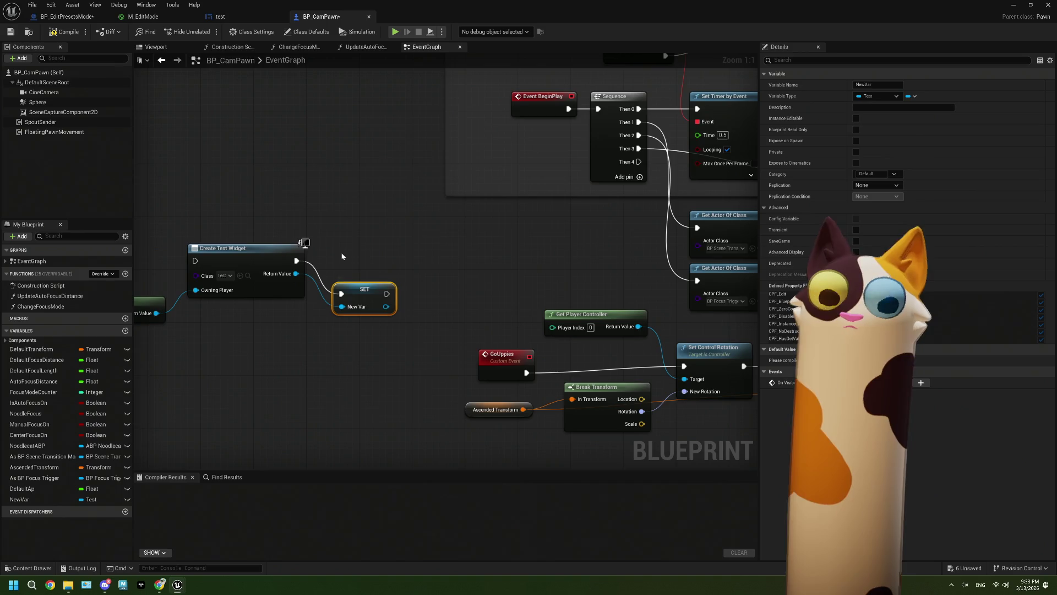
pyautogui.moveTo(341, 256); pyautogui.dragTo(417, 259)
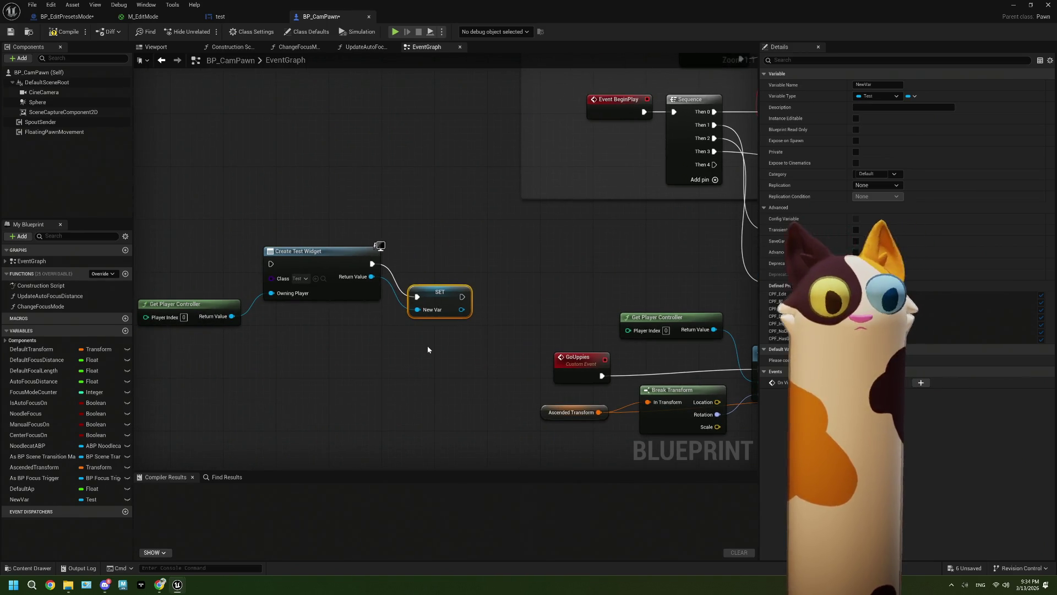
pyautogui.moveTo(434, 291); pyautogui.dragTo(436, 262)
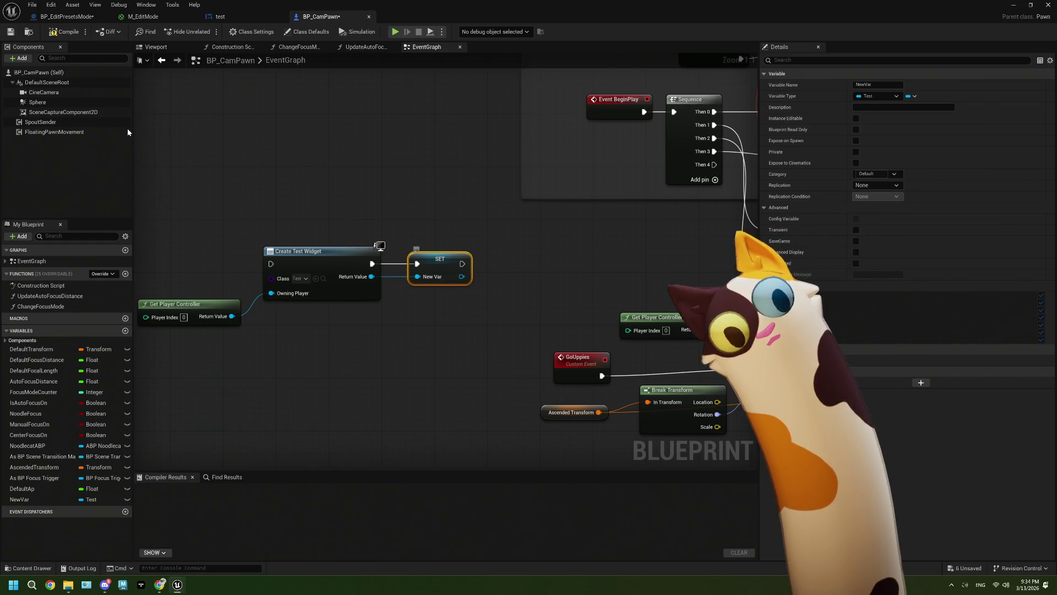
# - Add an Add to Viewport node after the SET NewVar node
pyautogui.click(19, 58)
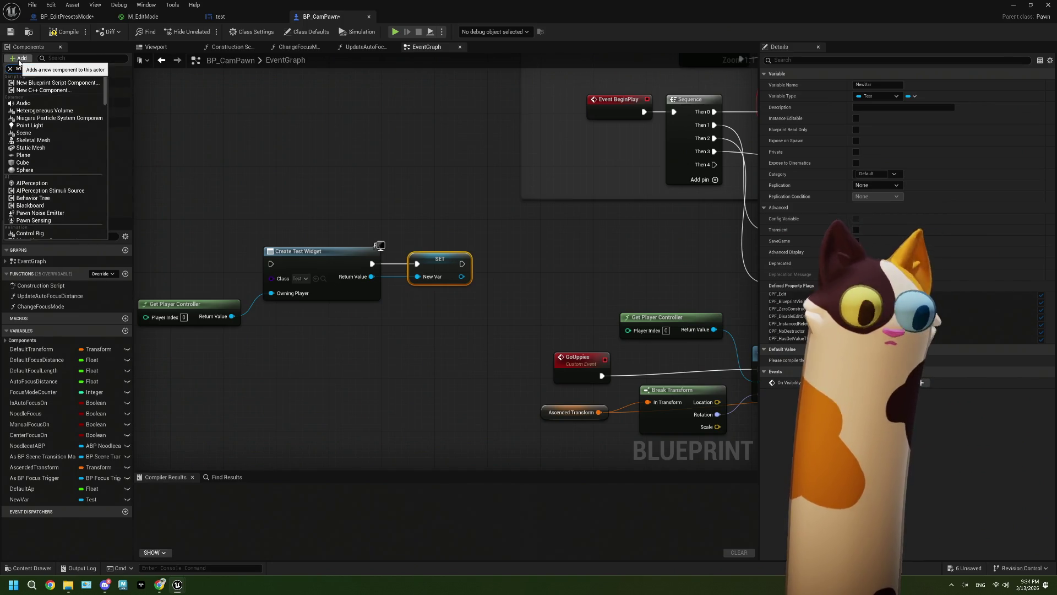
pyautogui.write('dget')
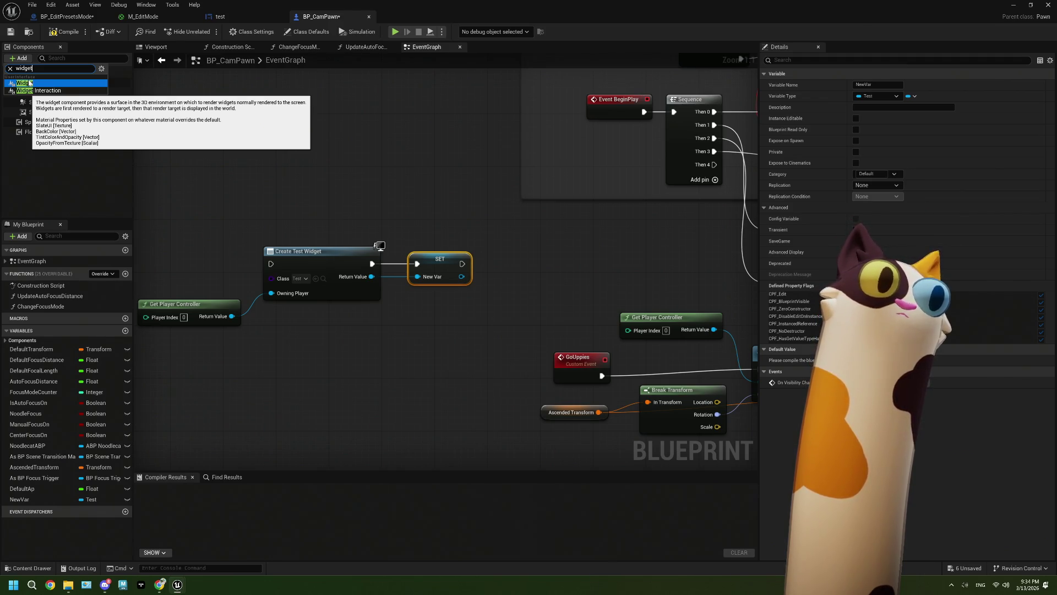
pyautogui.click(359, 378)
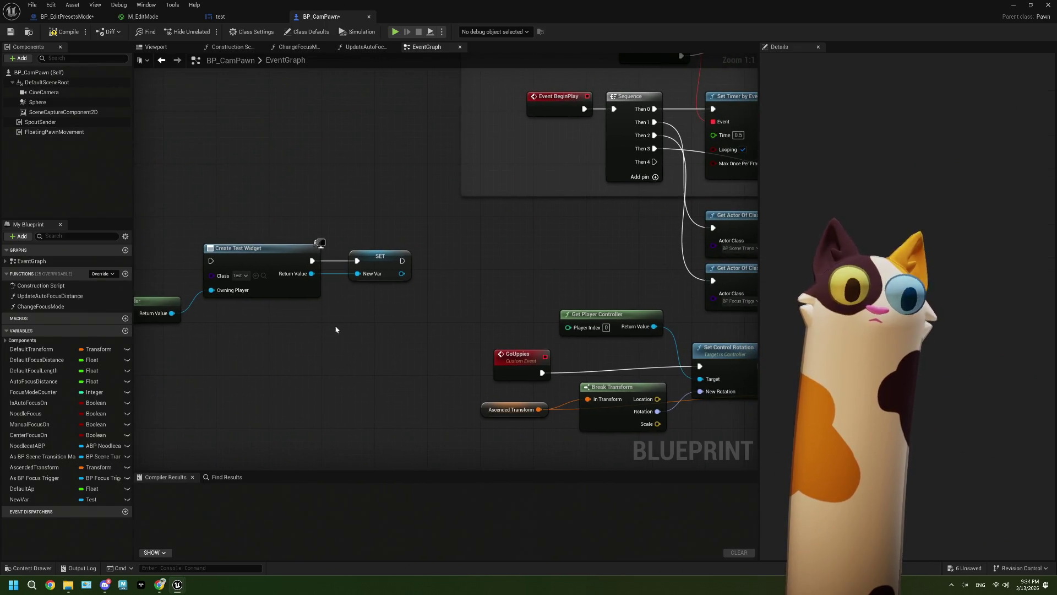
pyautogui.click(364, 266)
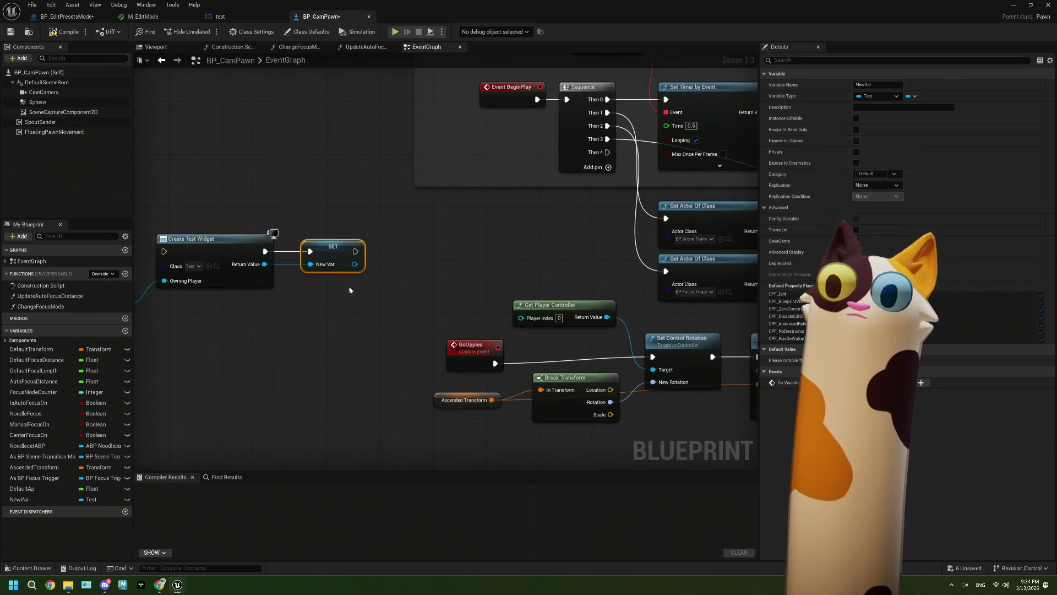
pyautogui.moveTo(355, 269)
pyautogui.mouseDown()
pyautogui.moveTo(356, 305)
pyautogui.moveTo(294, 318)
pyautogui.mouseUp()
pyautogui.write('add')
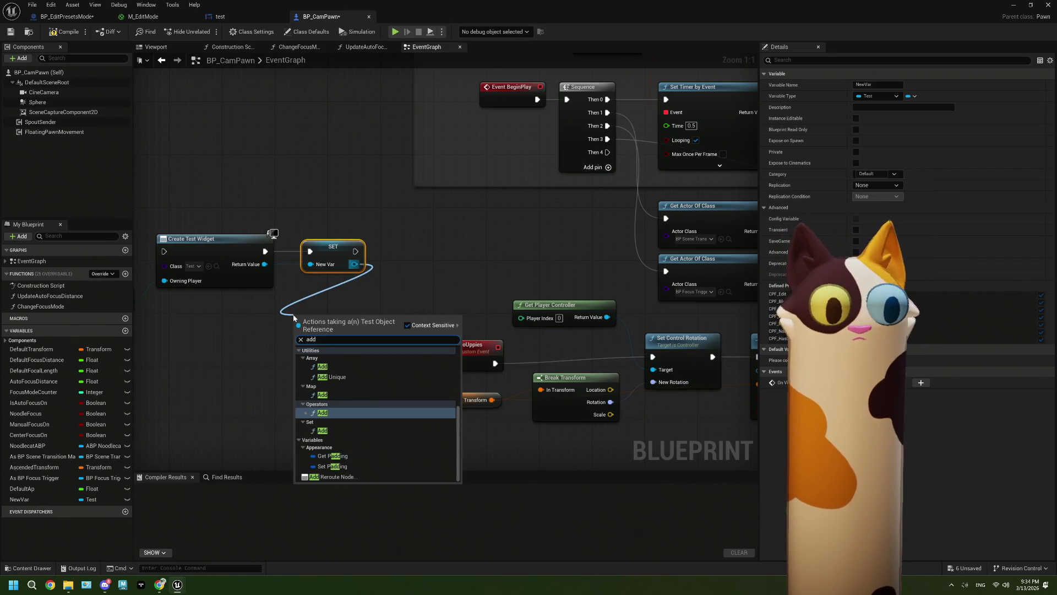
pyautogui.write(' to')
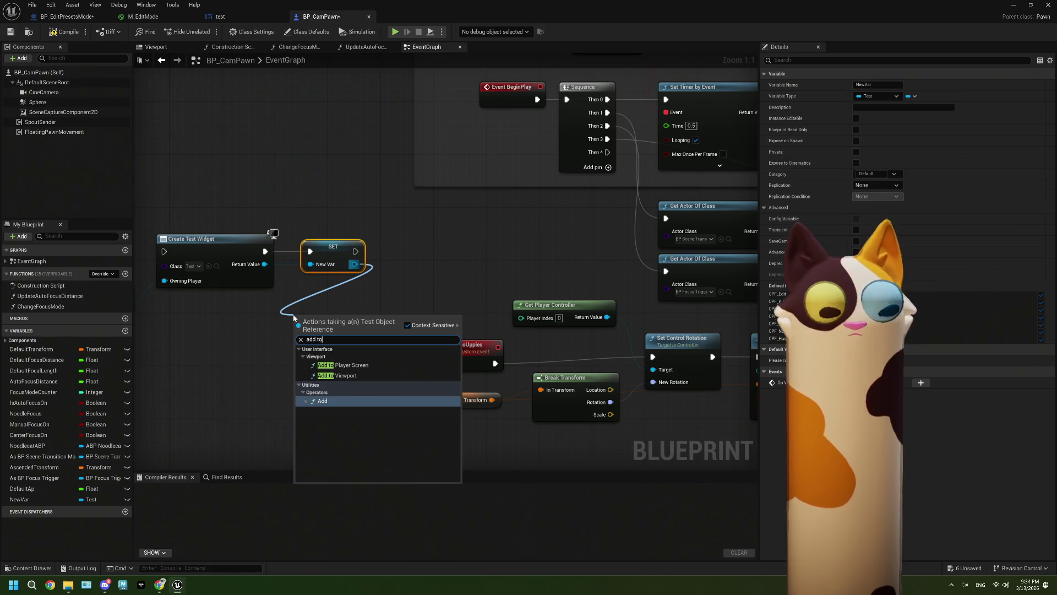
pyautogui.click(341, 376)
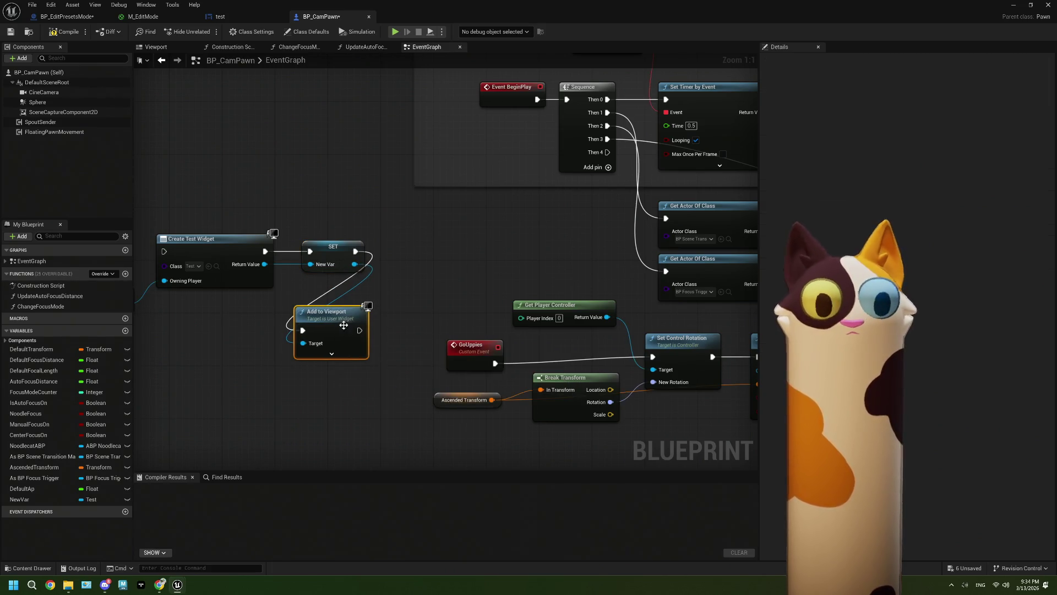
# - Expose ZOrder, drive the widget creation from Sequence's Then 4, and compile
pyautogui.click(345, 359)
pyautogui.scroll(-1, 331, 368)
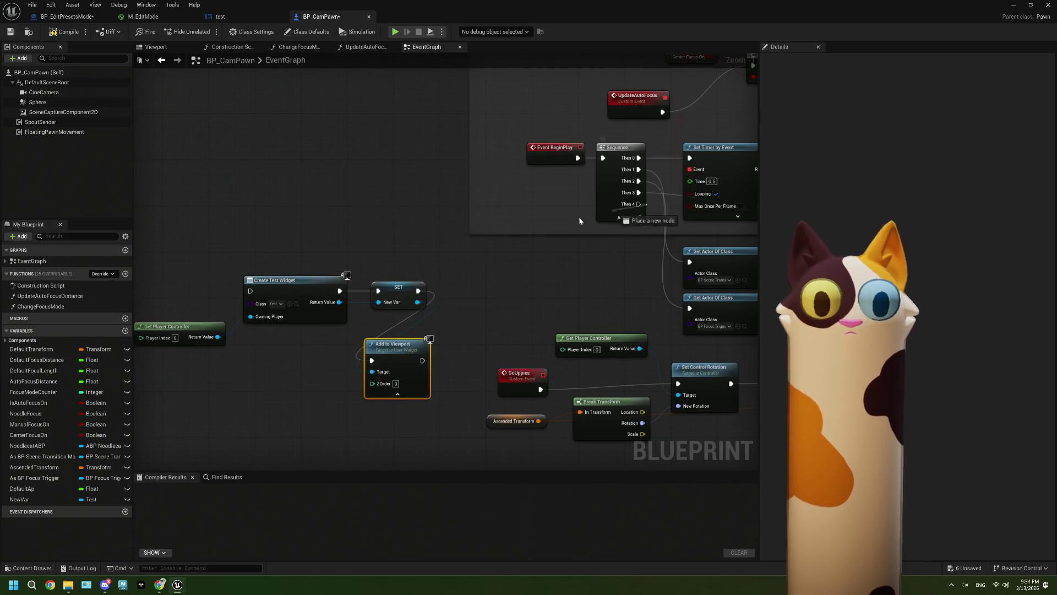
pyautogui.moveTo(638, 204)
pyautogui.mouseDown()
pyautogui.moveTo(243, 285)
pyautogui.moveTo(250, 290)
pyautogui.mouseUp()
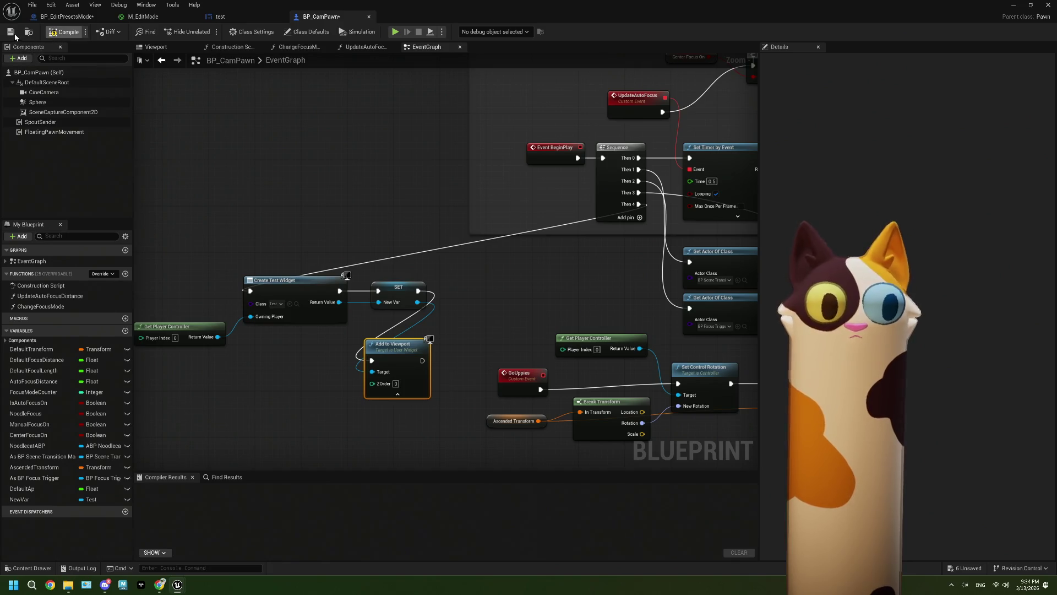
pyautogui.press('F7')
# - Run a Play-in-Editor test from the level, which reports errors, then reopen BP_CamPawn
pyautogui.click(1014, 6)
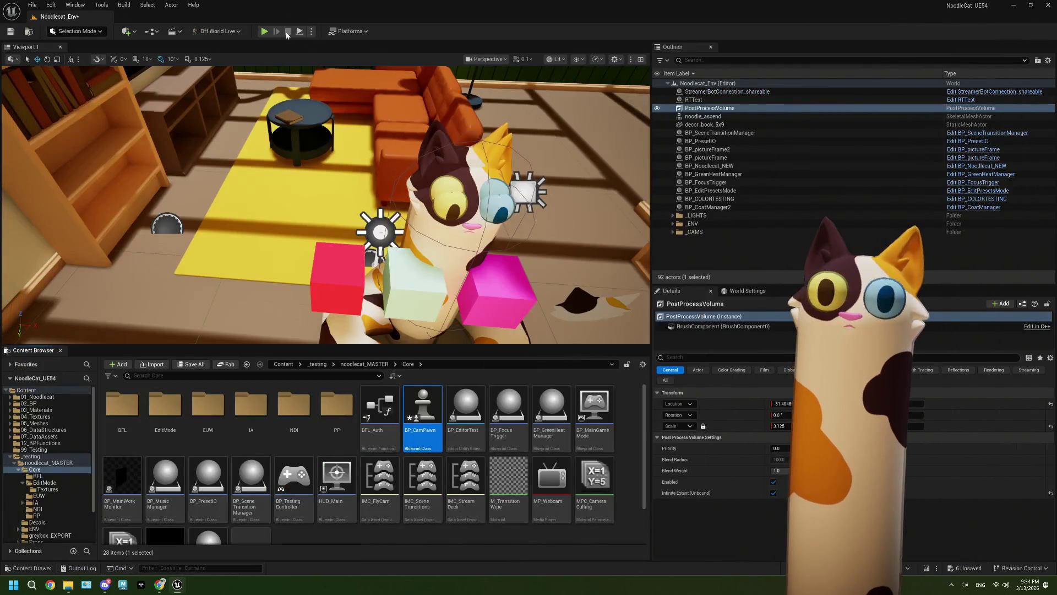
pyautogui.click(265, 31)
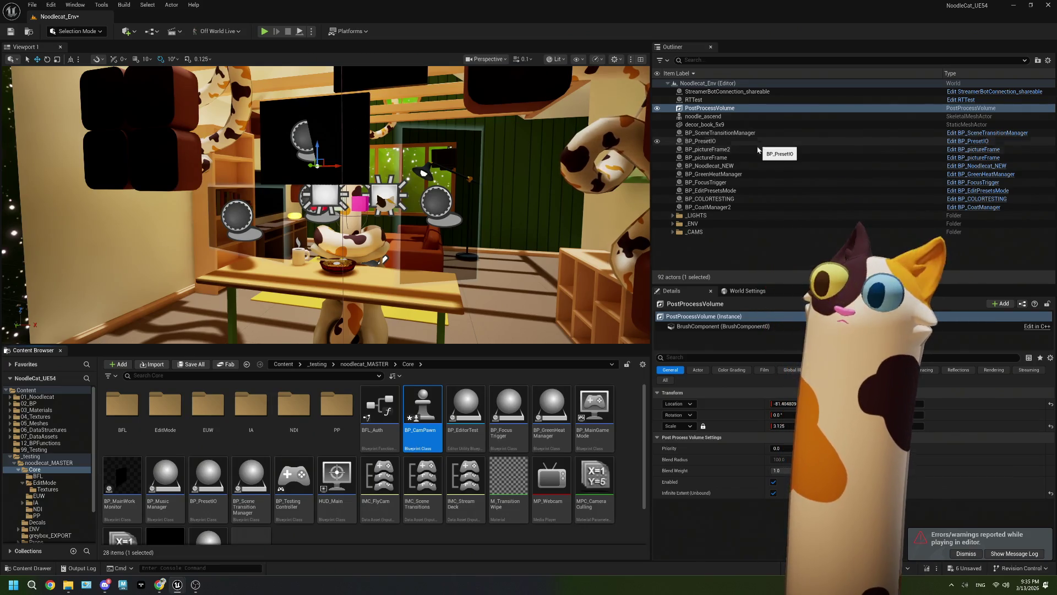
pyautogui.doubleClick(424, 405)
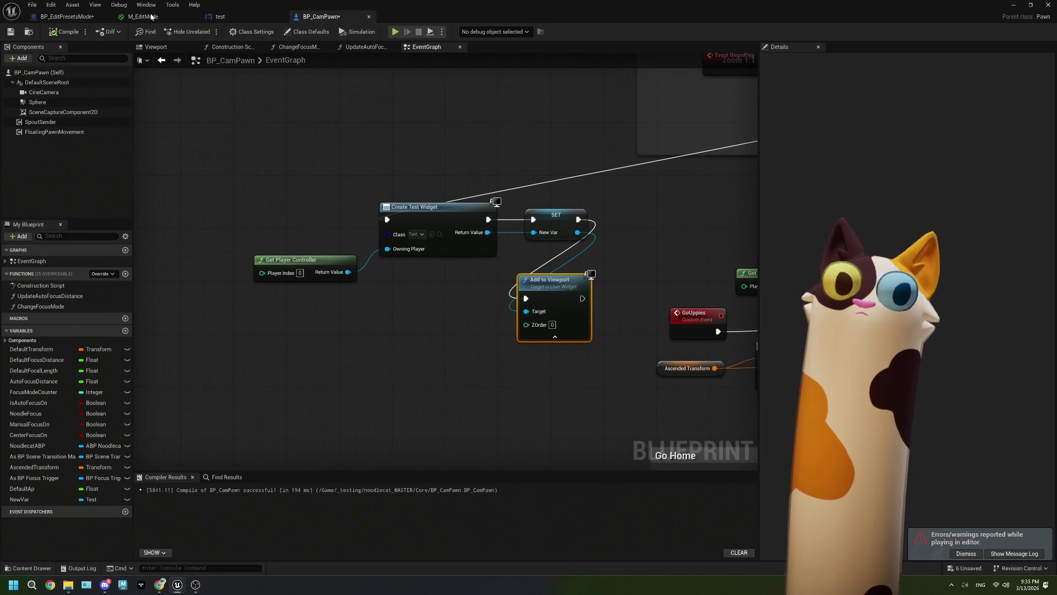
# - Switch to the test widget designer and scroll through its red bar Image's Details
pyautogui.click(220, 16)
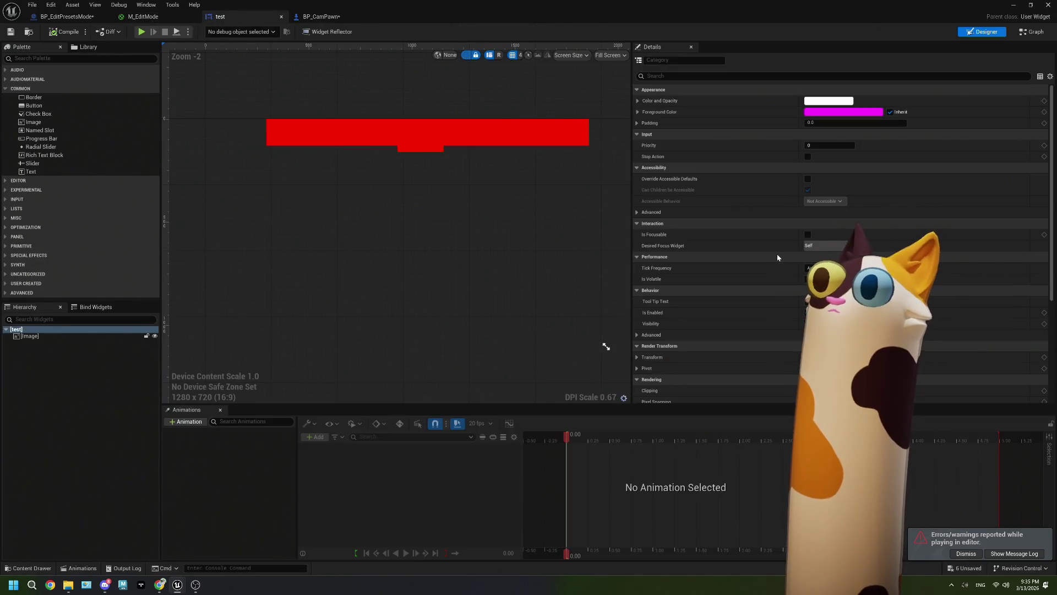
pyautogui.scroll(-3, 732, 249)
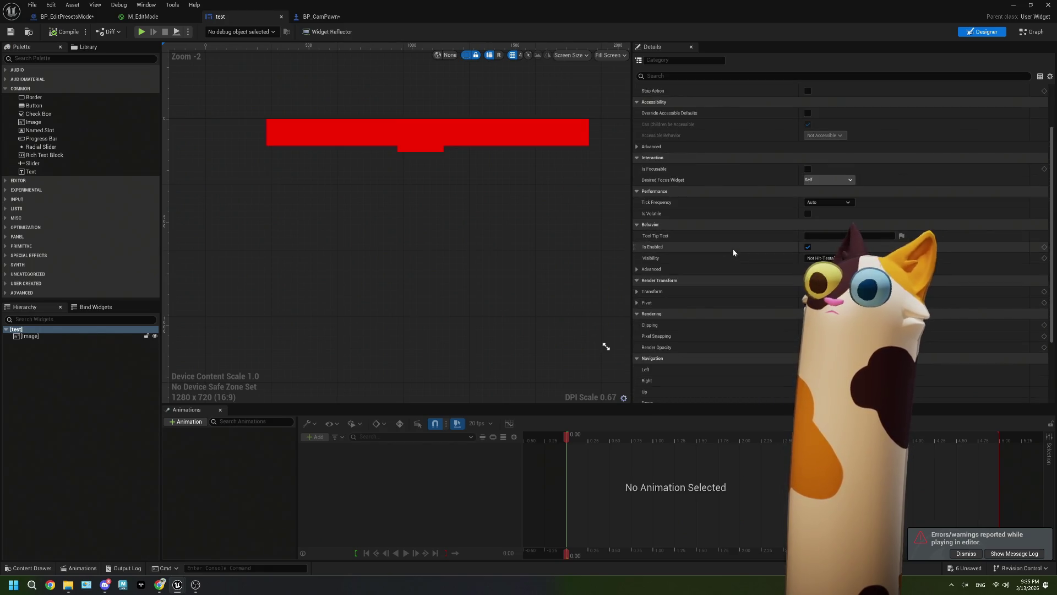
pyautogui.scroll(-1, 734, 252)
pyautogui.scroll(-3, 733, 252)
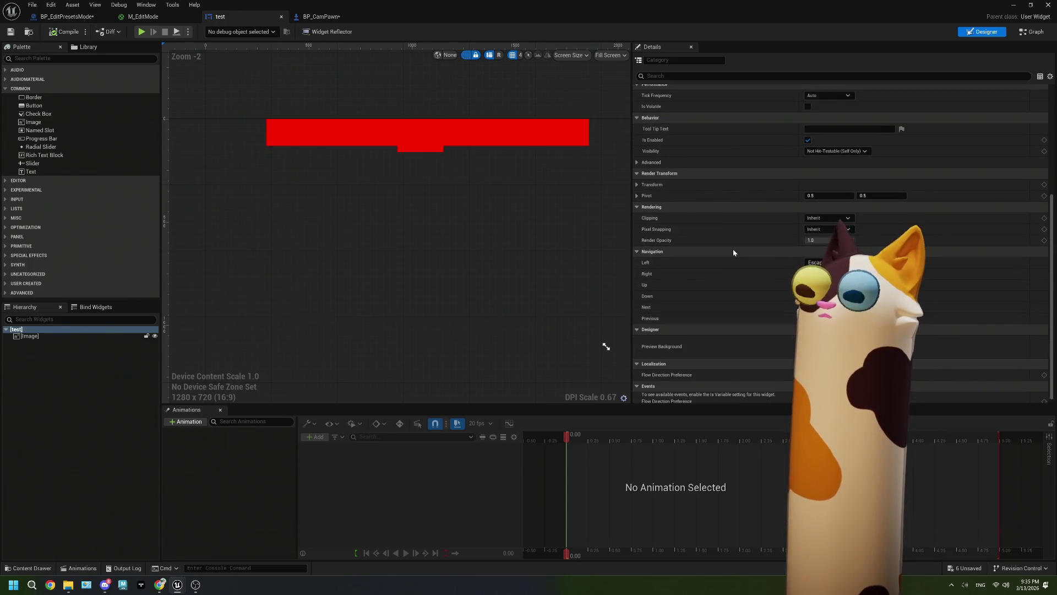
pyautogui.scroll(7, 733, 252)
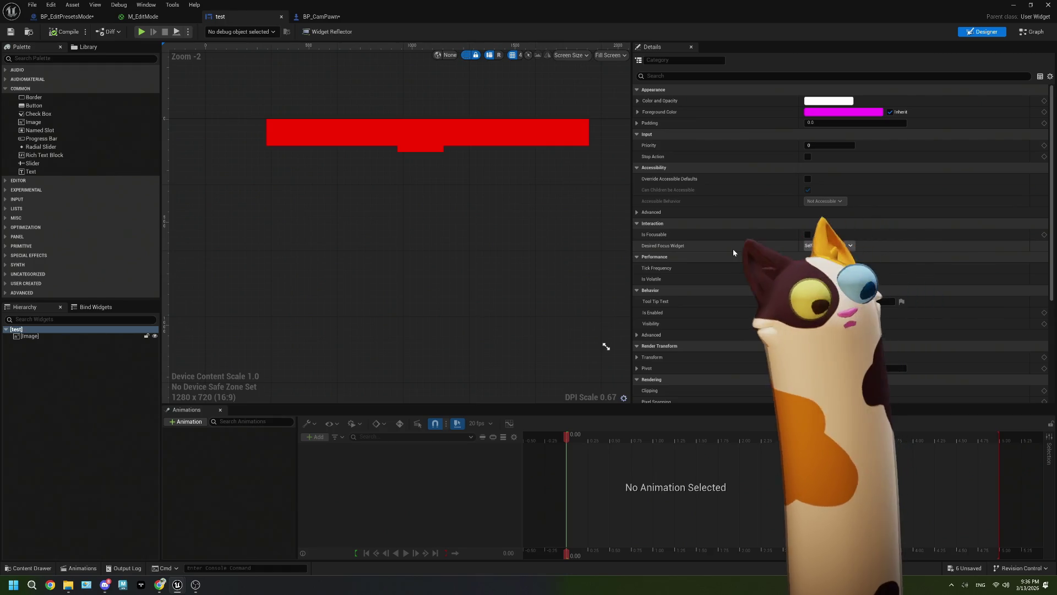
# - Delete the four widget-creation nodes and the NewVar variable from BP_CamPawn's Event Graph
pyautogui.click(317, 17)
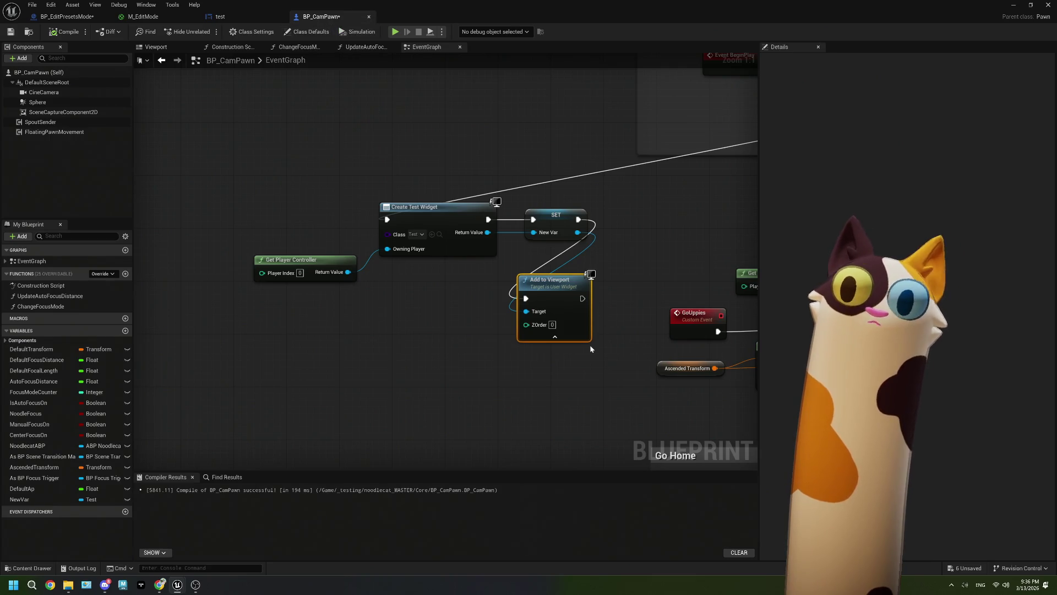
pyautogui.moveTo(589, 364); pyautogui.dragTo(529, 379)
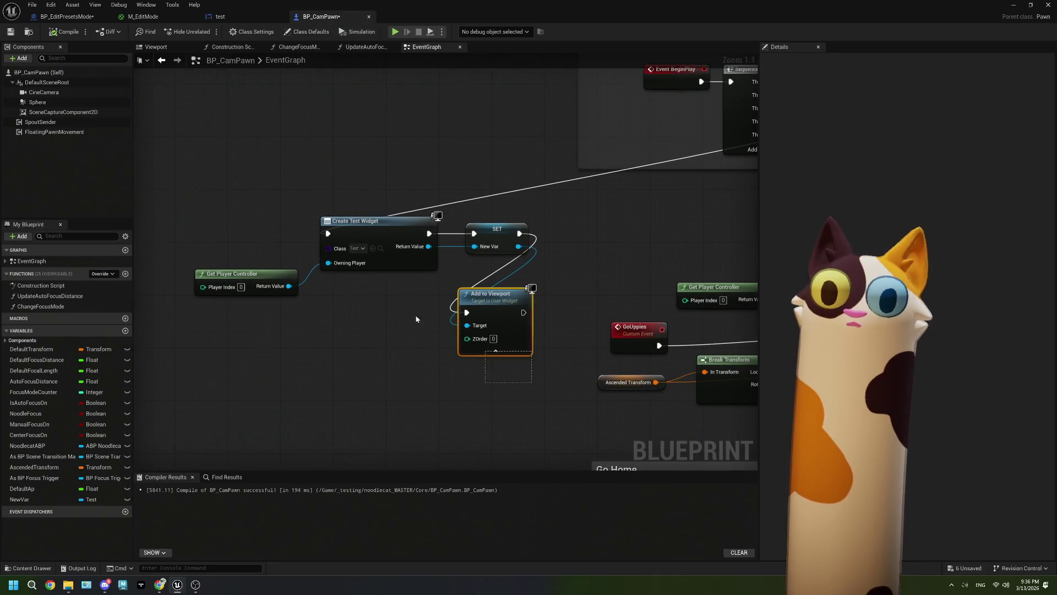
pyautogui.moveTo(416, 318); pyautogui.dragTo(274, 235)
pyautogui.press('Delete')
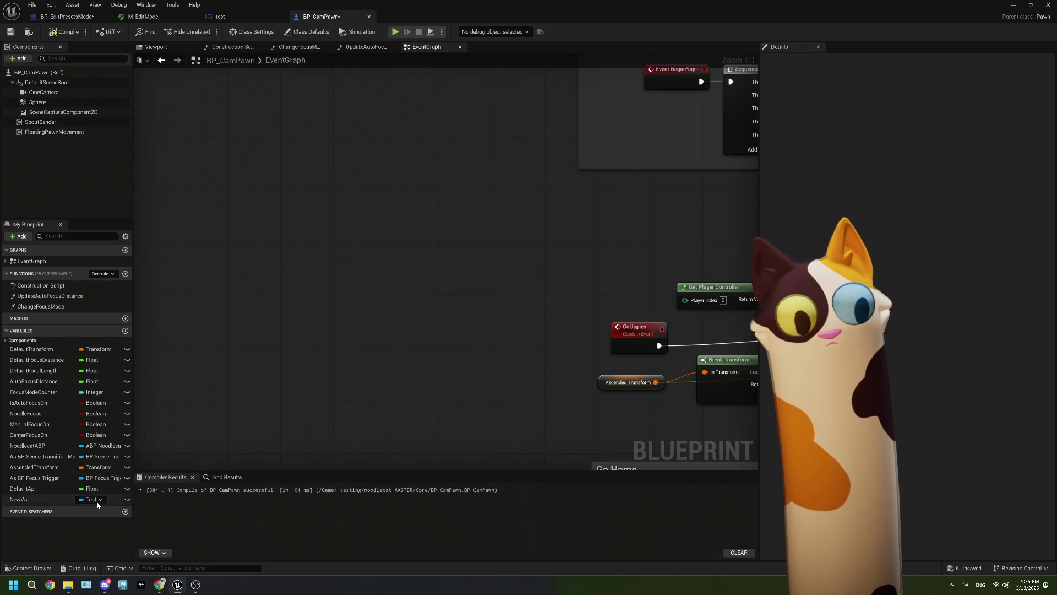
pyautogui.click(98, 502)
pyautogui.rightClick(98, 503)
pyautogui.click(91, 468)
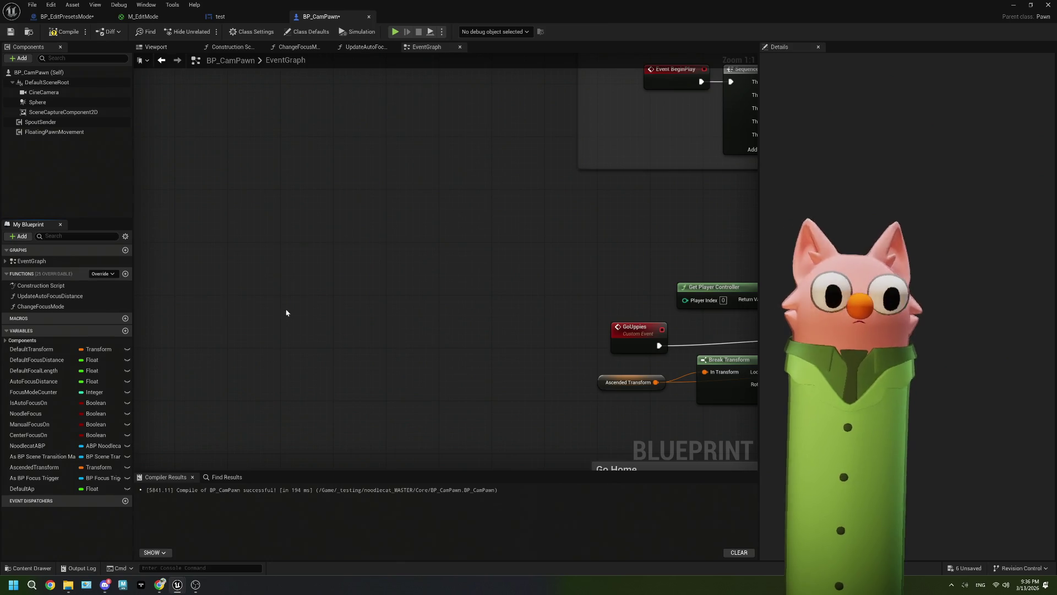
pyautogui.scroll(-1, 286, 313)
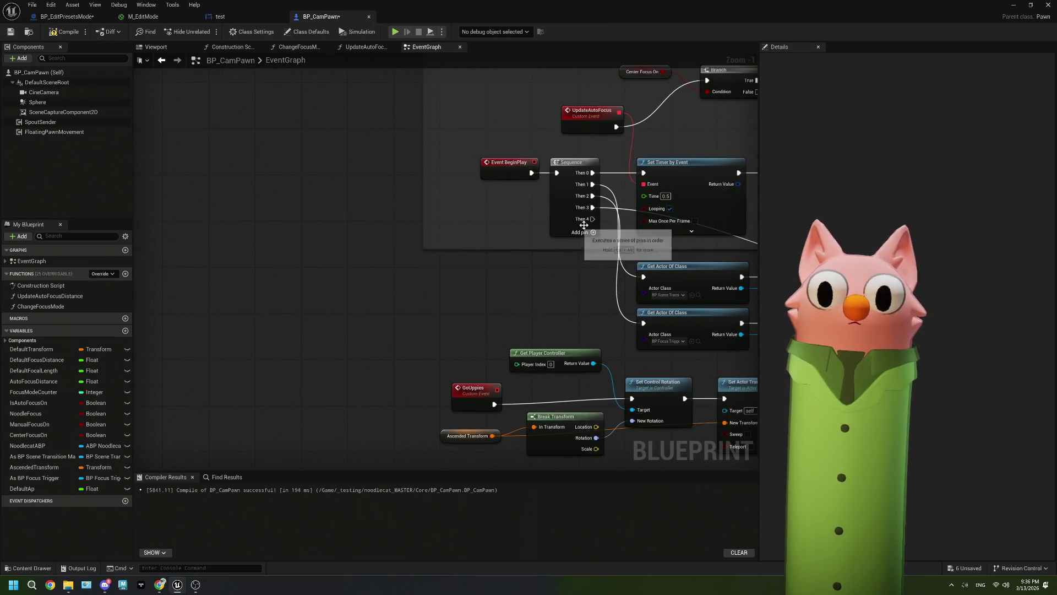
# - Add a Widget component to the pawn named EditorHUD
pyautogui.click(12, 58)
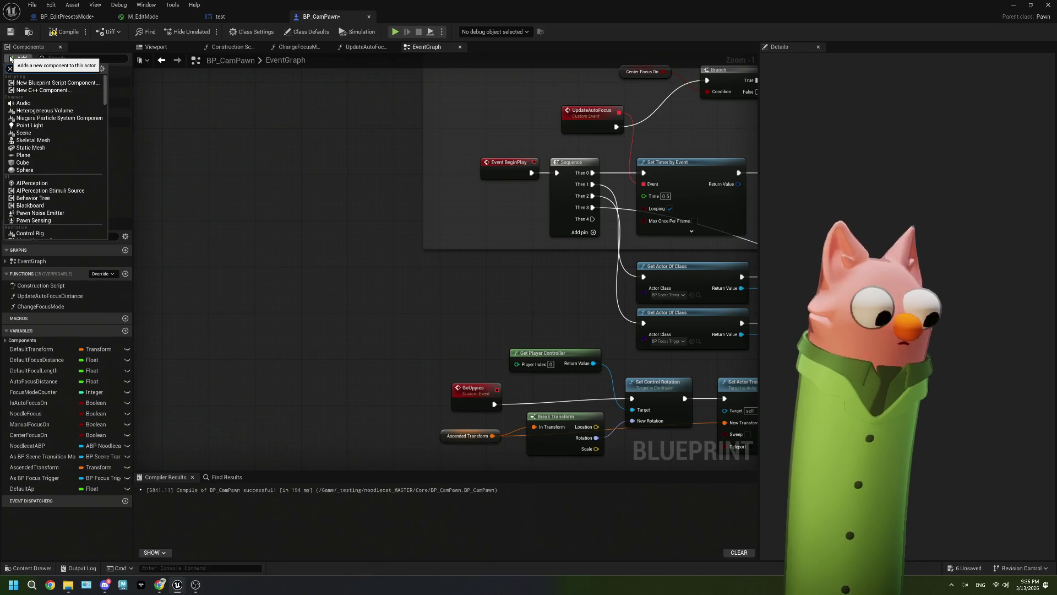
pyautogui.write('widget')
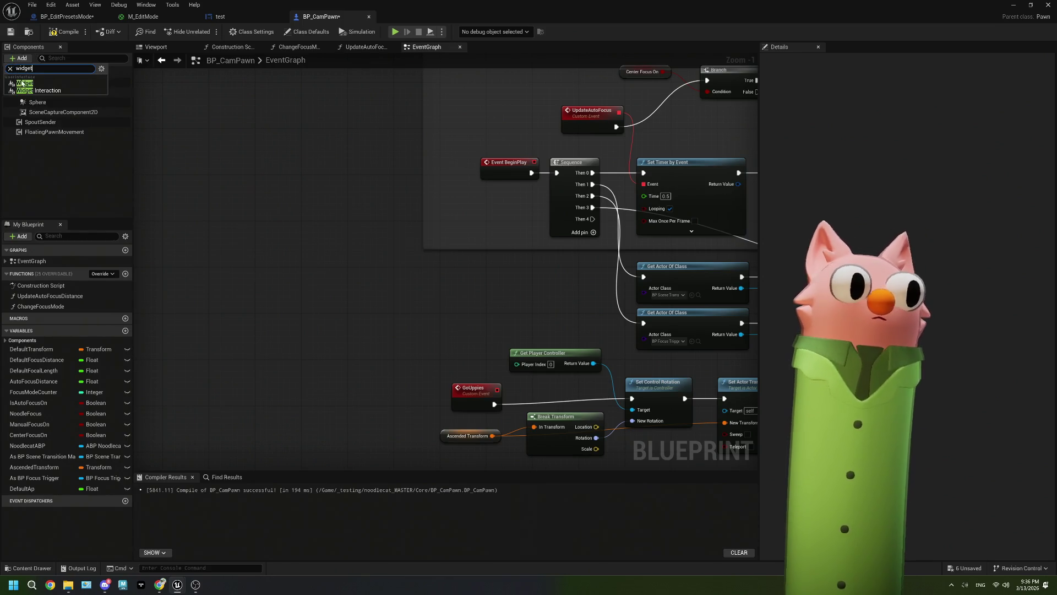
pyautogui.press('Return')
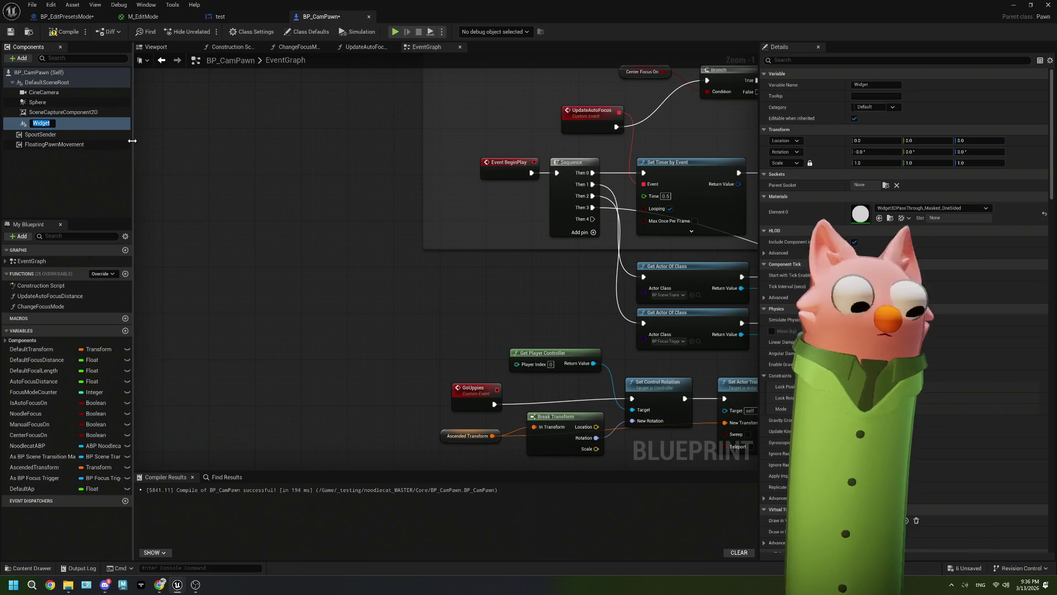
pyautogui.write('EditorHUD')
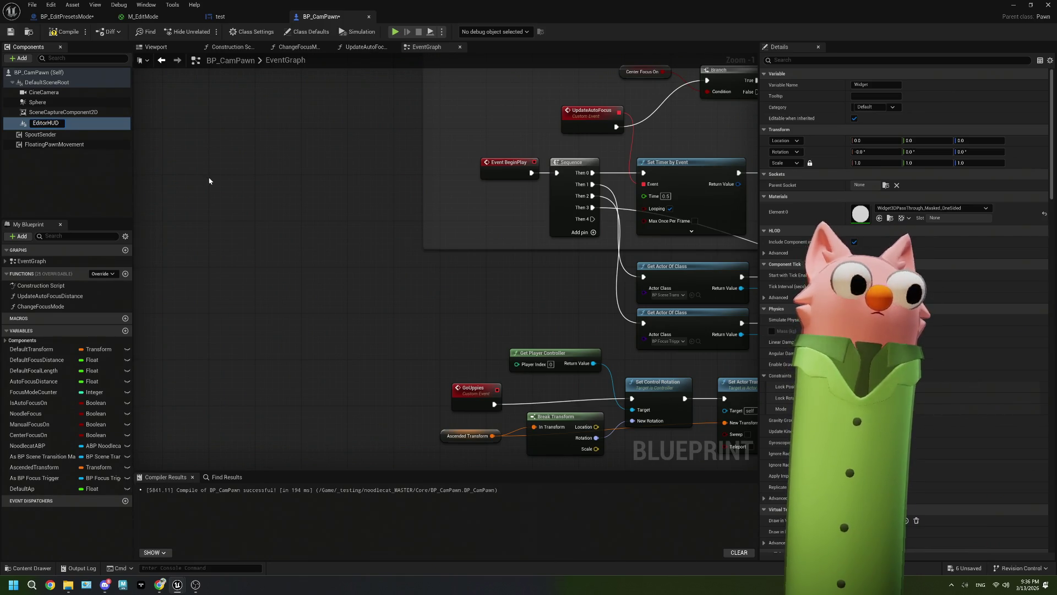
pyautogui.press('Return')
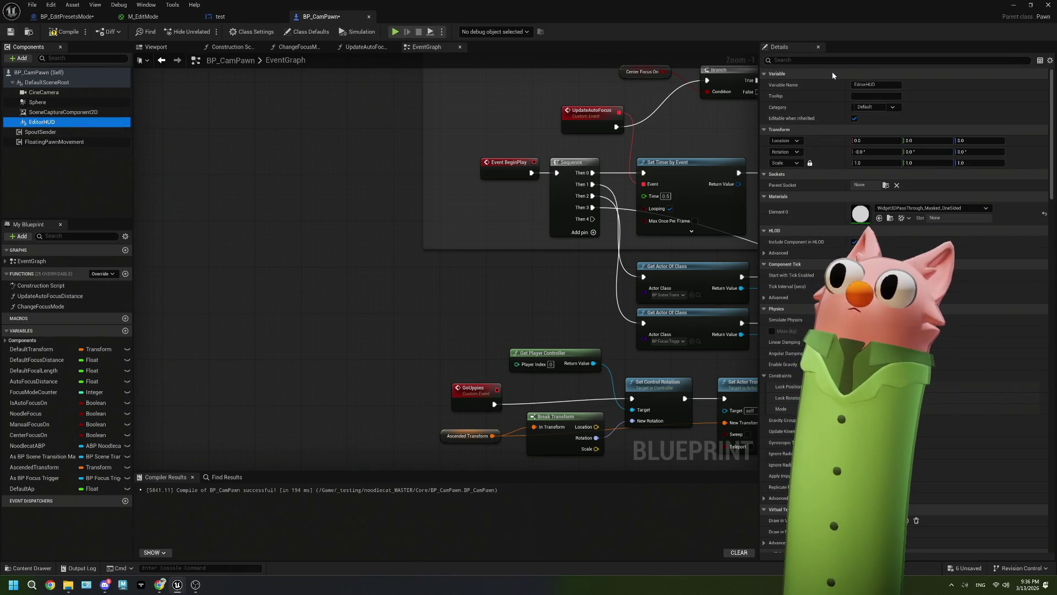
# - Set EditorHUD's Widget Class to test and recompile BP_CamPawn
pyautogui.click(799, 60)
pyautogui.write('cl')
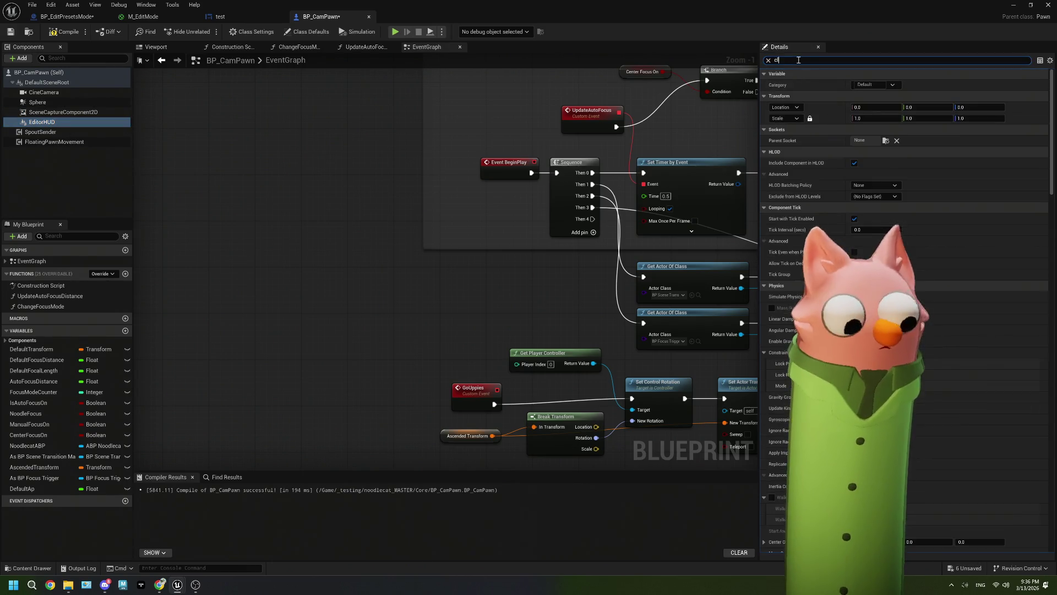
pyautogui.write('ass')
pyautogui.click(876, 86)
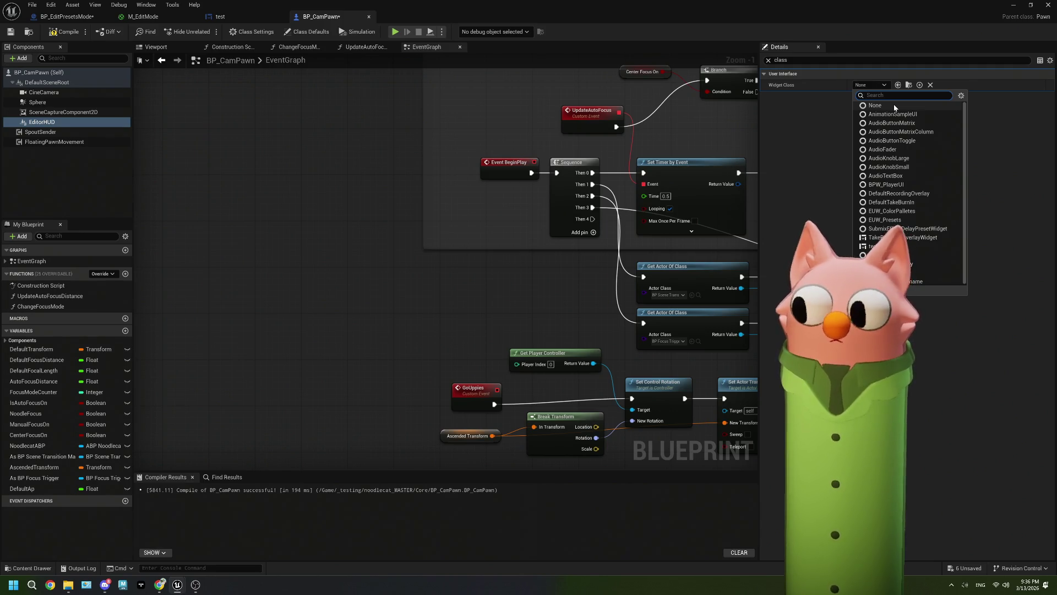
pyautogui.write('test')
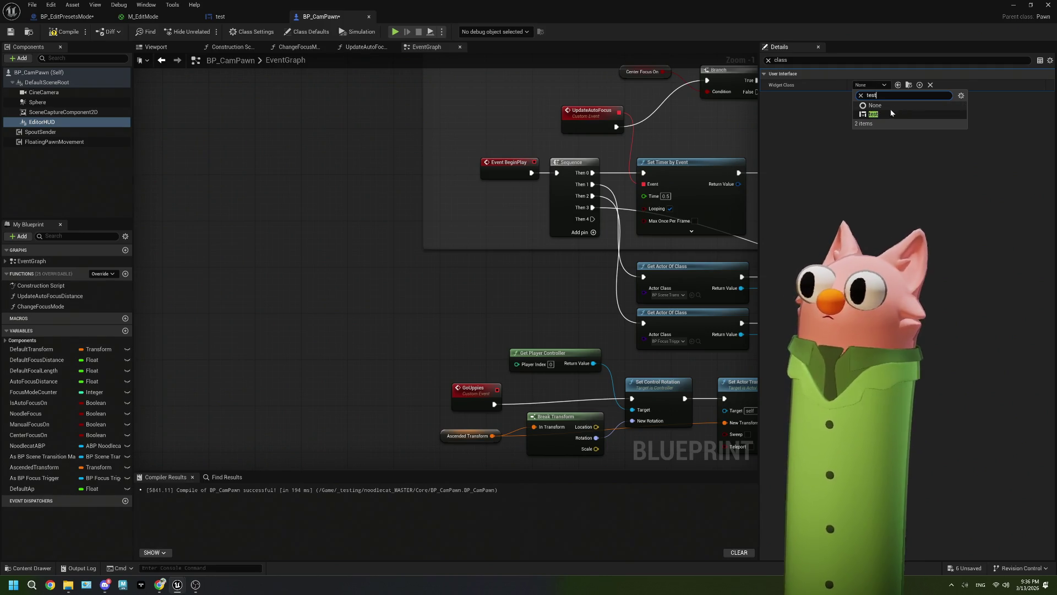
pyautogui.click(889, 114)
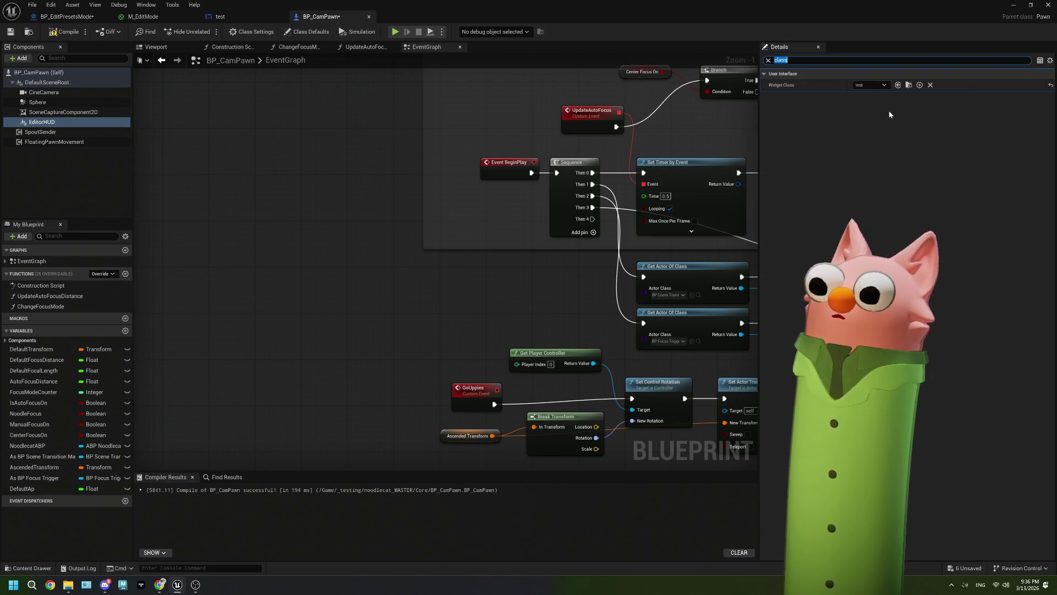
pyautogui.click(55, 32)
pyautogui.press('super+Down')
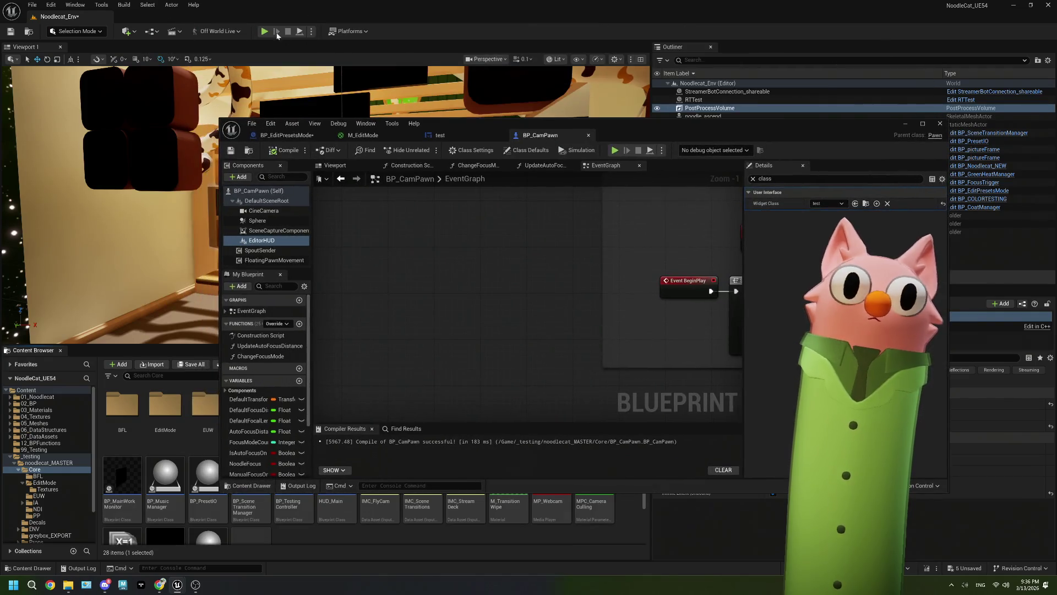
# - Run a Play-in-Editor test, maximize the BP_CamPawn editor, and stop the session
pyautogui.hotkey('alt', 'p')
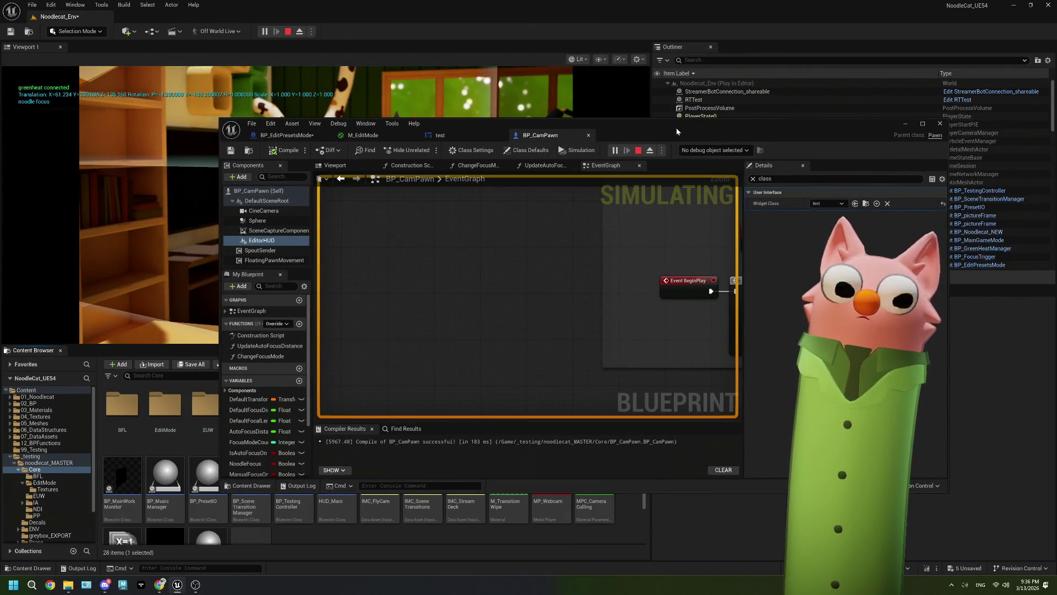
pyautogui.moveTo(676, 131); pyautogui.dragTo(676, 303)
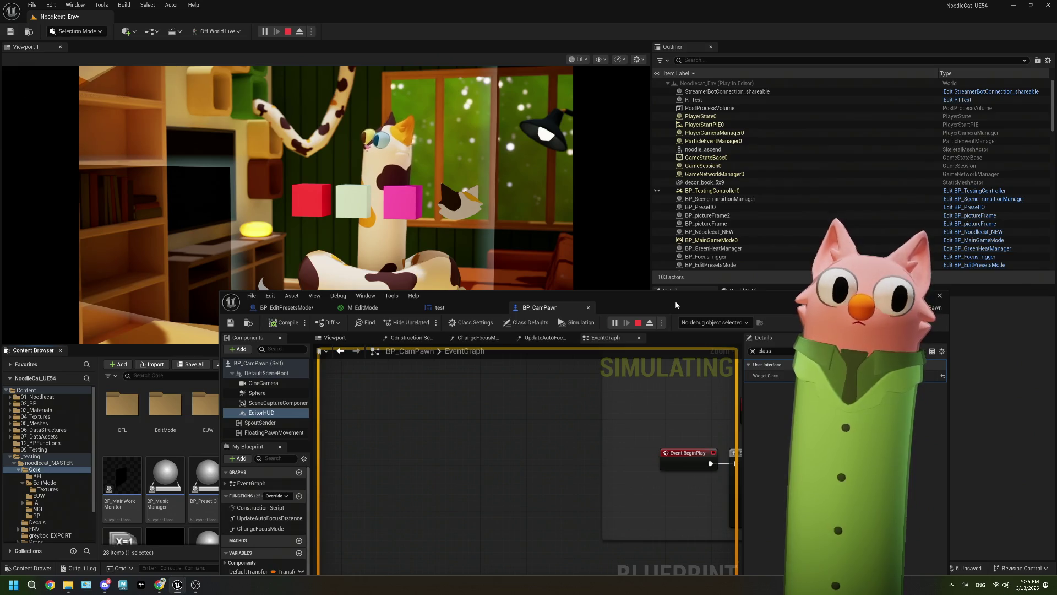
pyautogui.moveTo(675, 300)
pyautogui.mouseDown()
pyautogui.moveTo(593, 201)
pyautogui.moveTo(600, 245)
pyautogui.mouseUp()
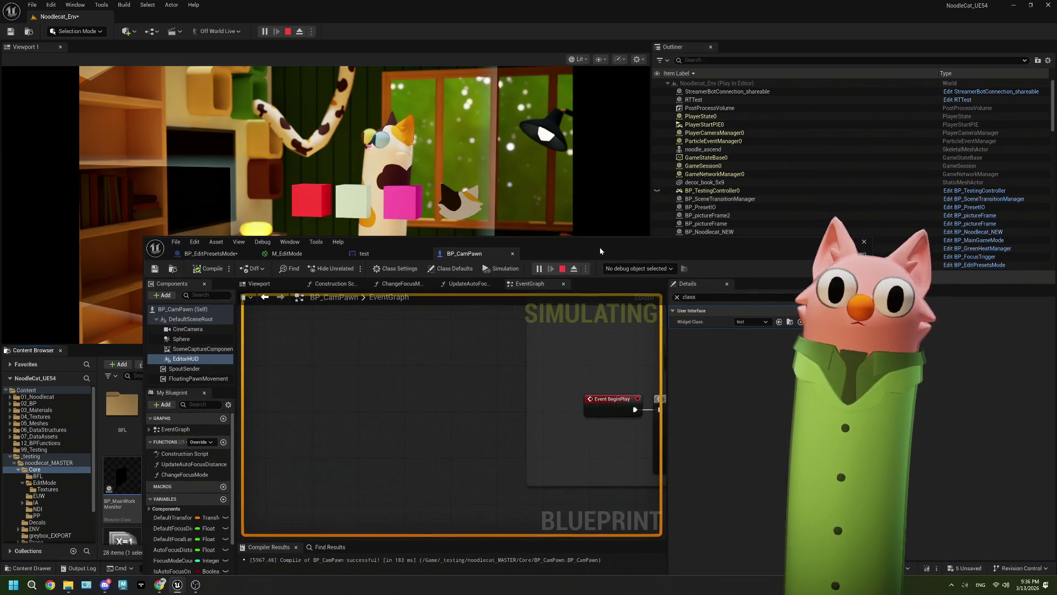
pyautogui.doubleClick(600, 245)
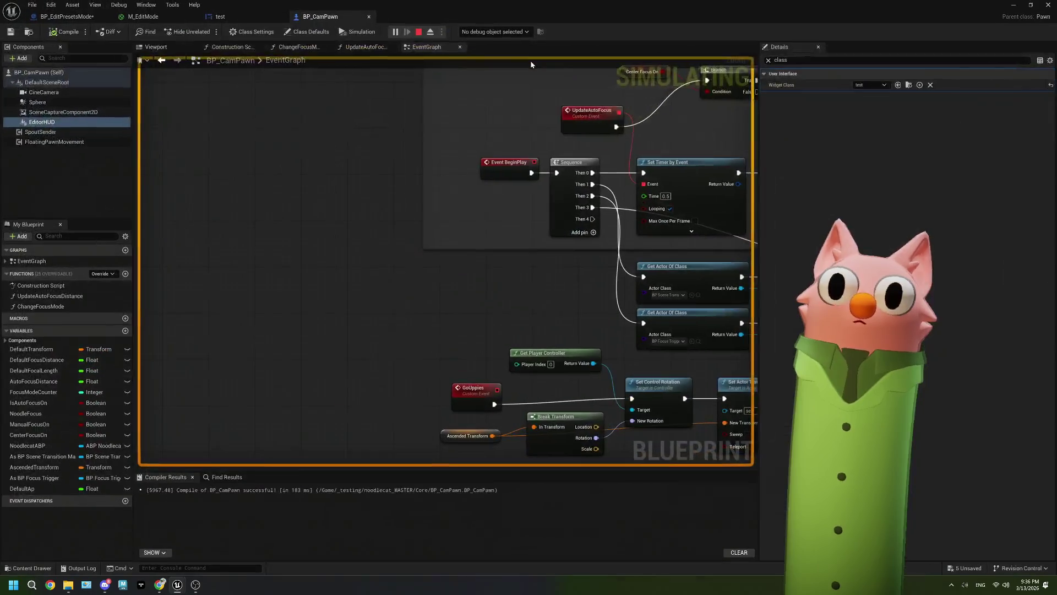
pyautogui.click(419, 32)
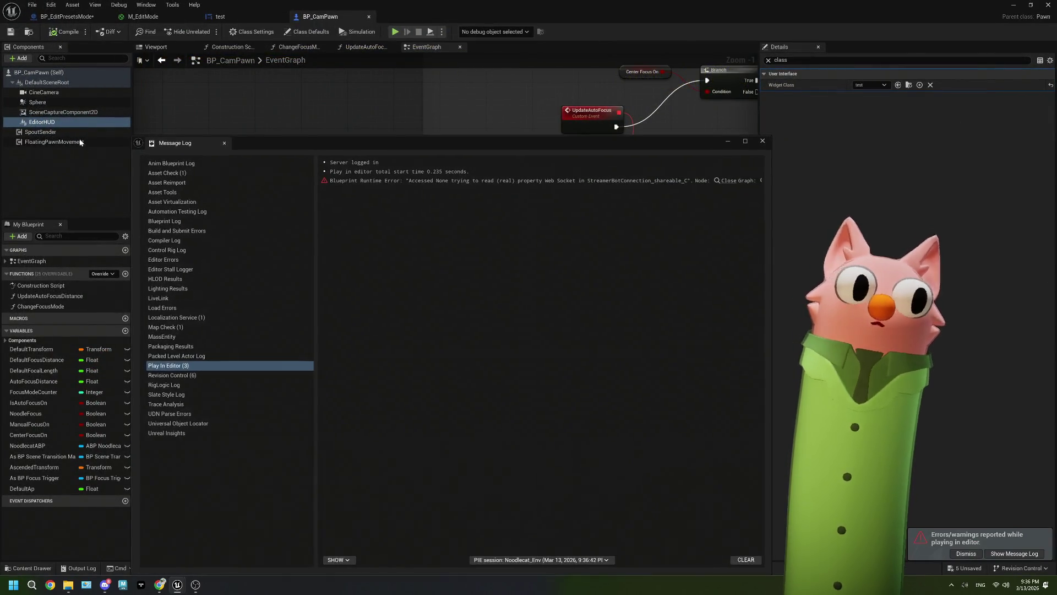
# - Clear the Details filter and scroll EditorHUD's properties to User Interface > Draw Size
pyautogui.click(768, 60)
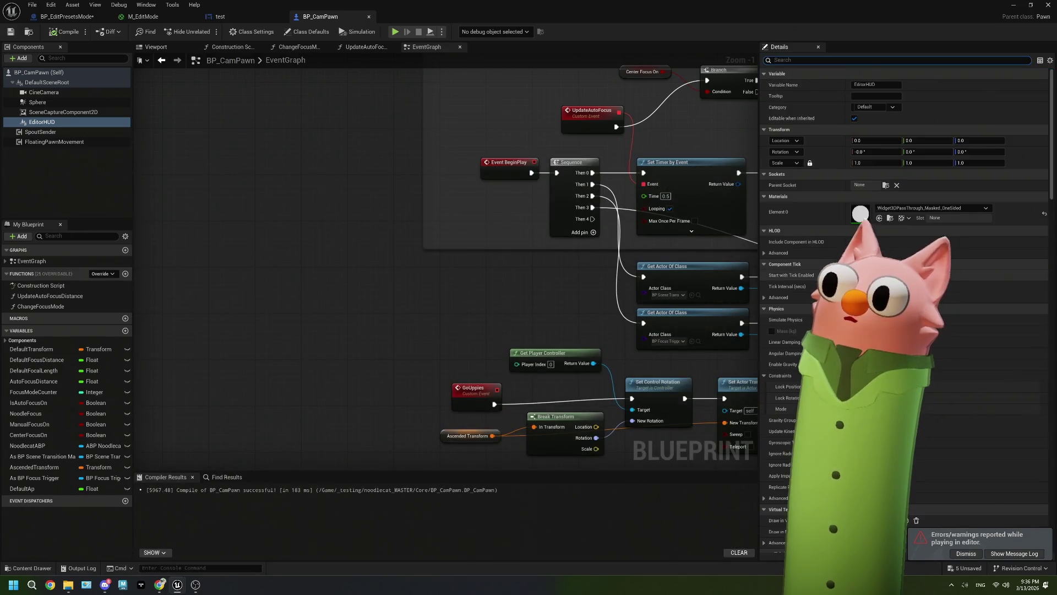
pyautogui.scroll(-10, 903, 308)
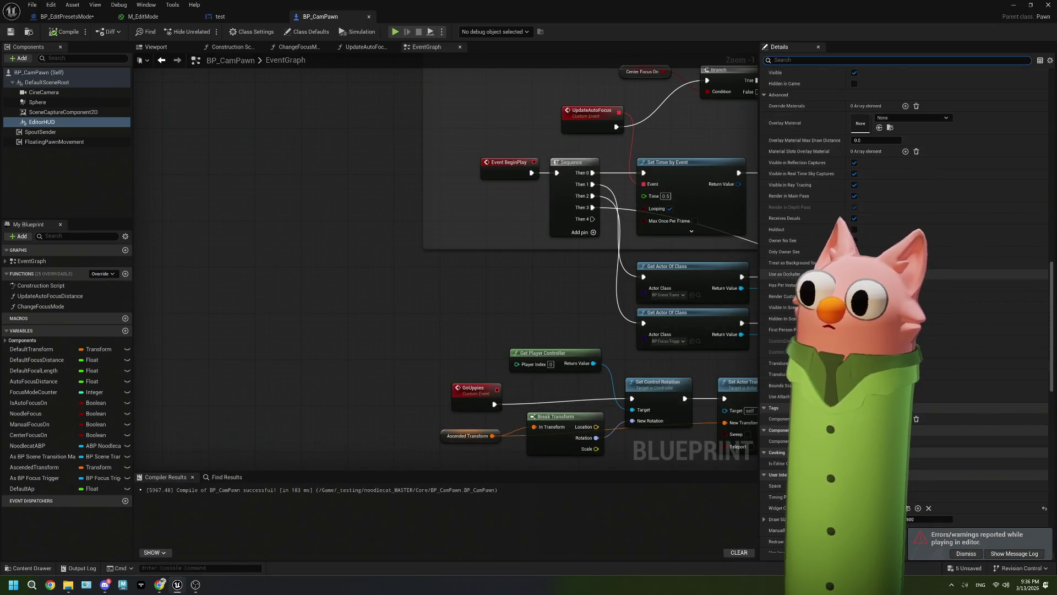
pyautogui.scroll(-2, 903, 309)
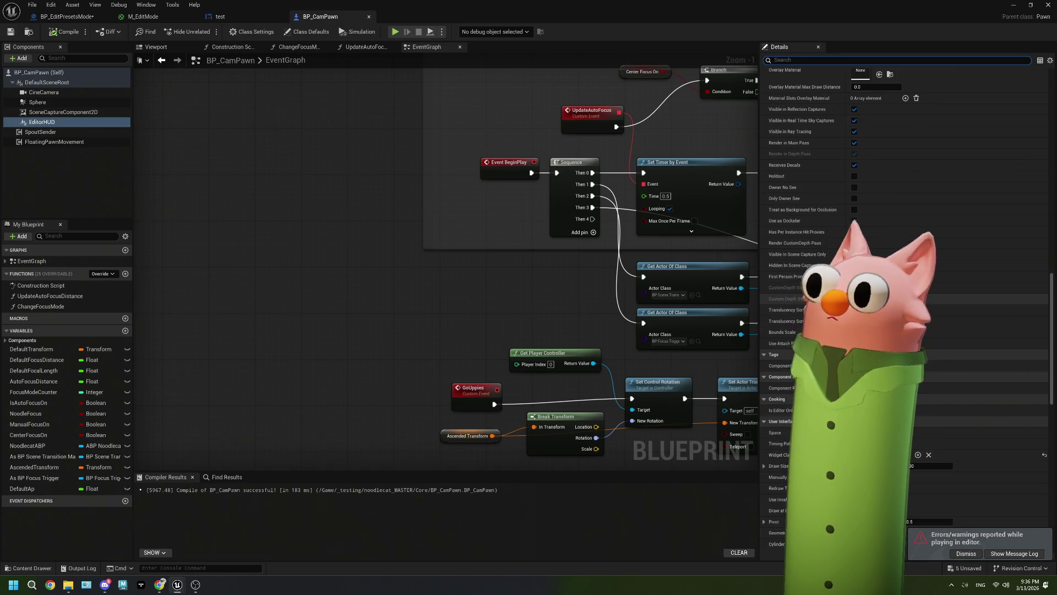
pyautogui.scroll(-1, 903, 309)
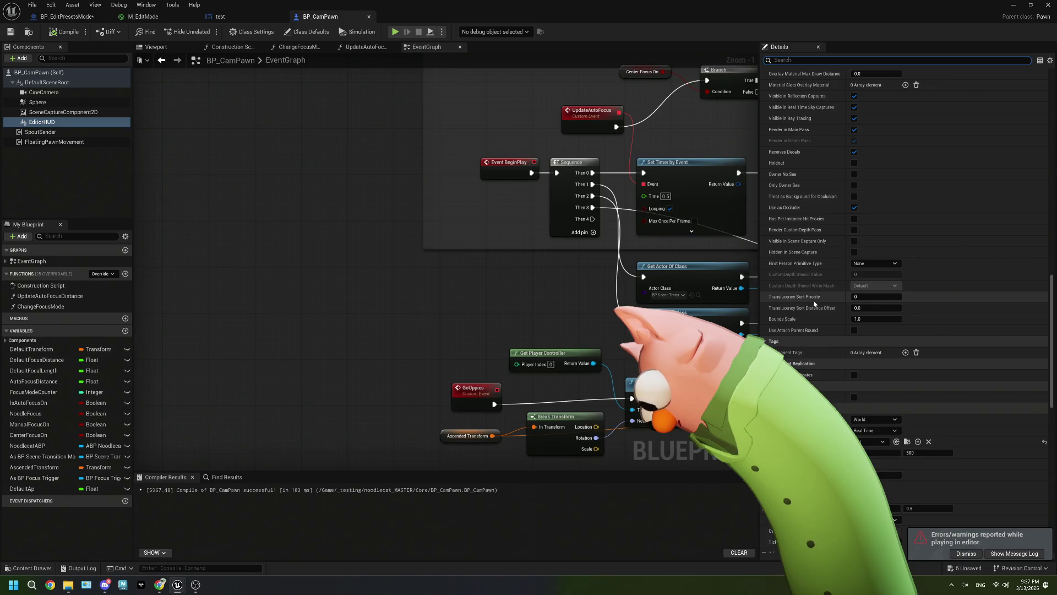
pyautogui.scroll(-5, 902, 309)
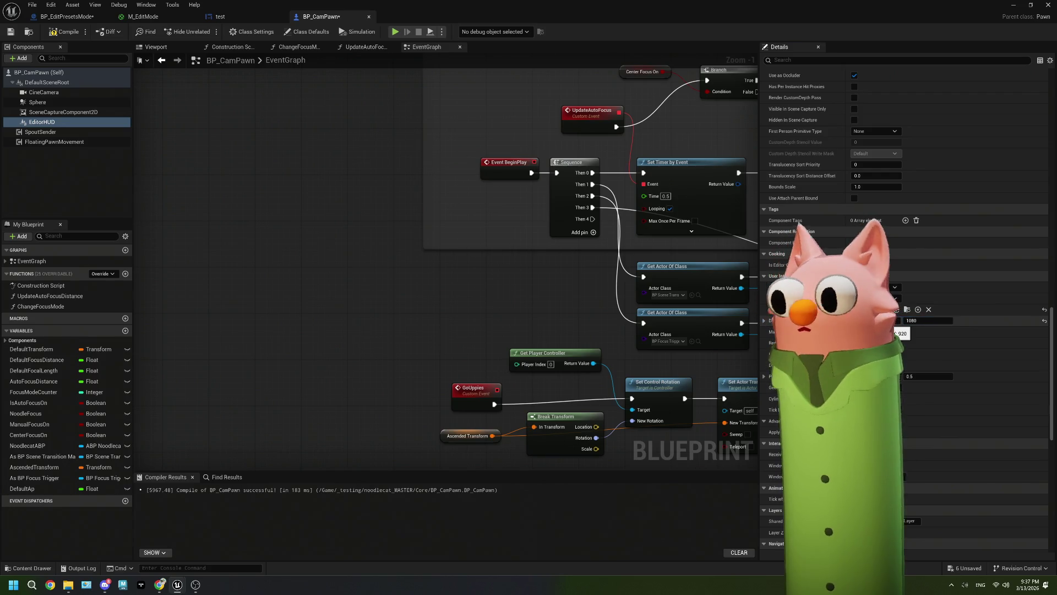
pyautogui.scroll(-15, 895, 327)
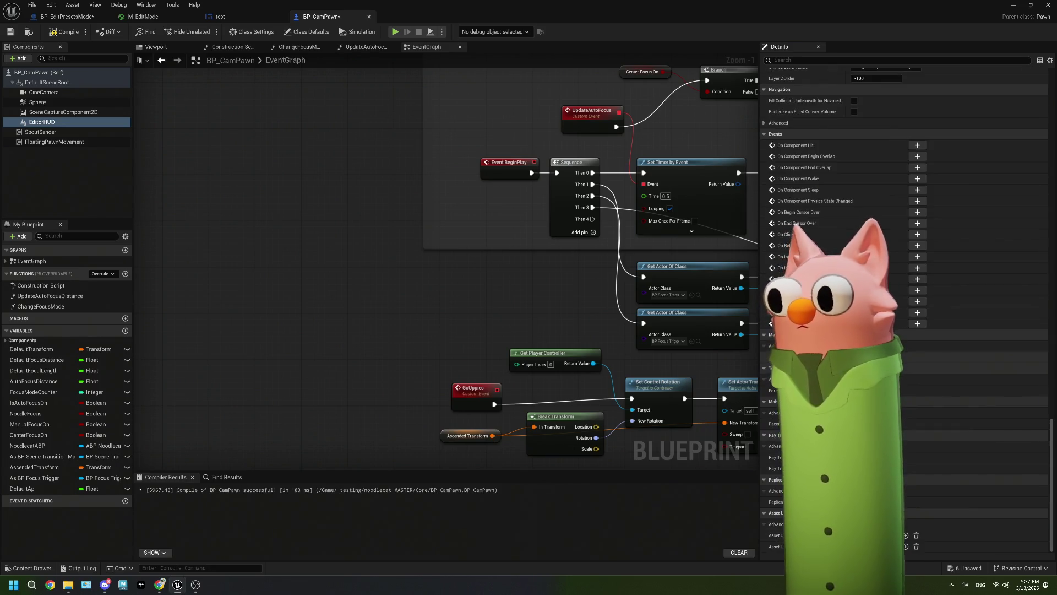
pyautogui.scroll(3, 936, 358)
pyautogui.scroll(2, 936, 358)
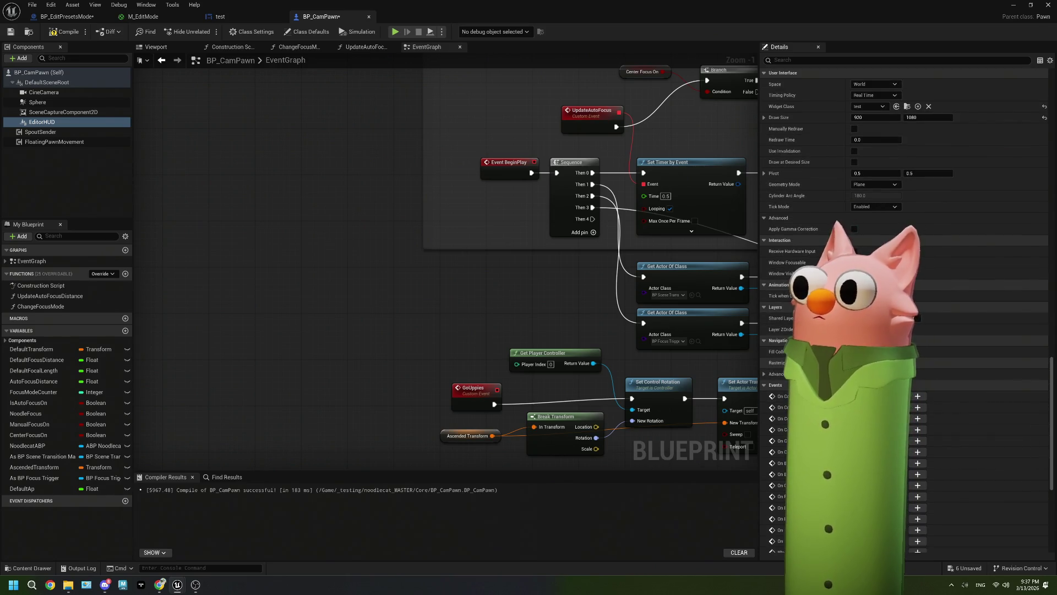
pyautogui.scroll(2, 936, 358)
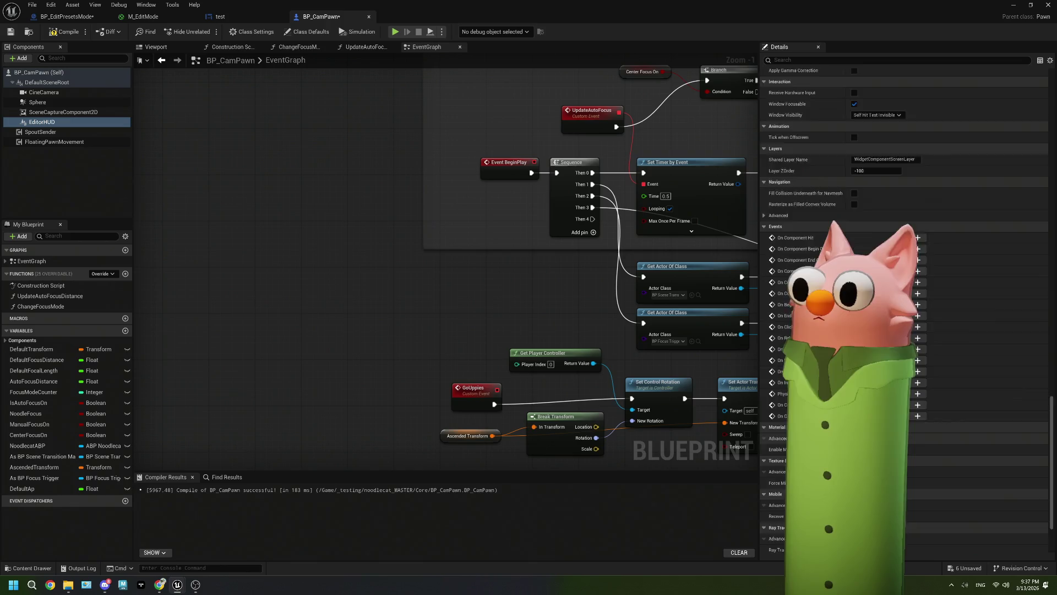
pyautogui.scroll(3, 936, 358)
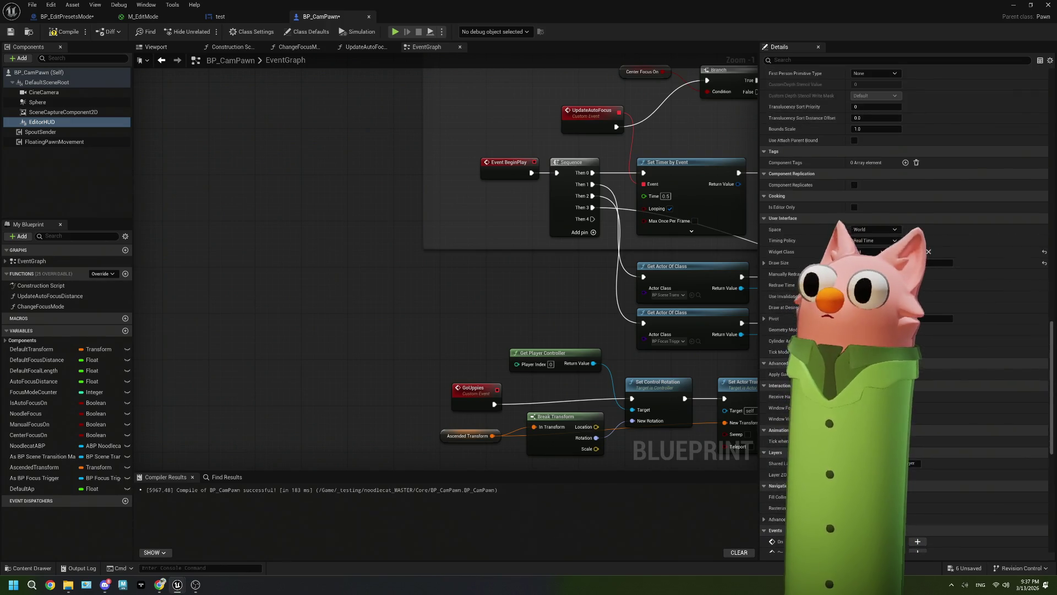
pyautogui.scroll(-2, 936, 358)
pyautogui.scroll(5, 903, 308)
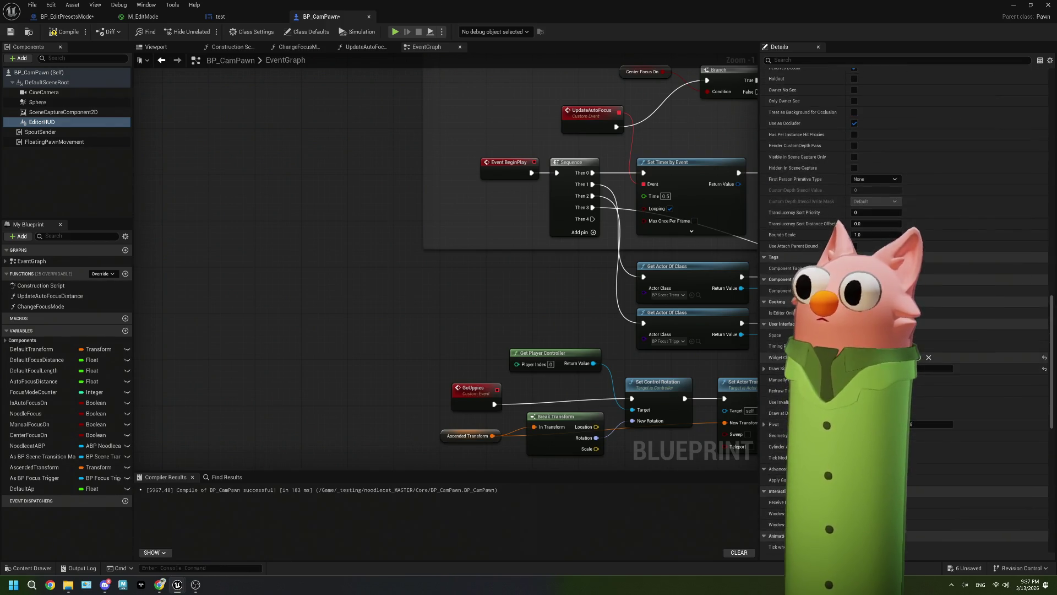
pyautogui.scroll(4, 903, 309)
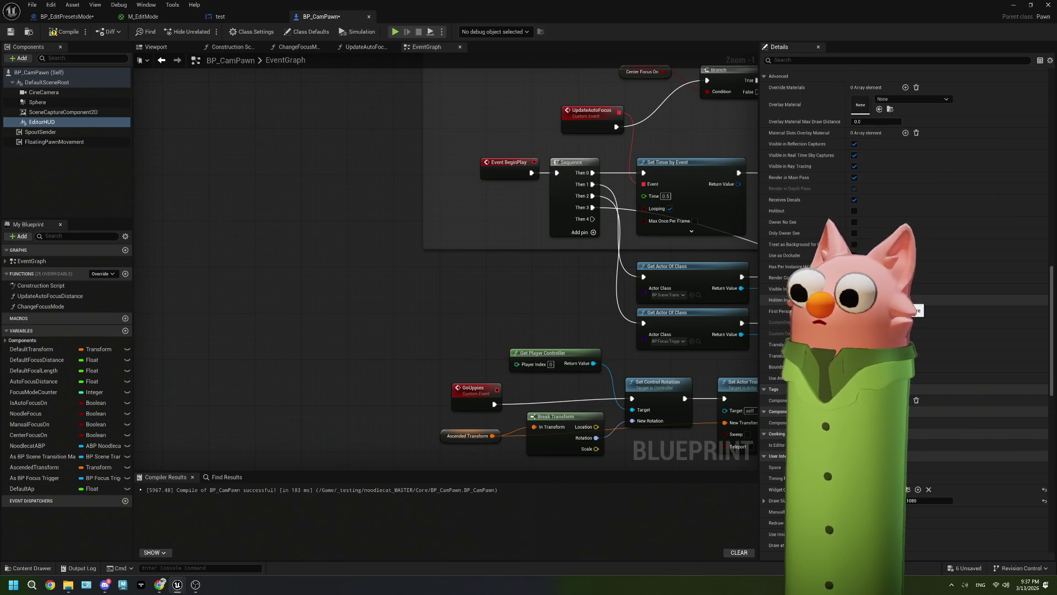
# - Recompile and save BP_CamPawn, stop the running play session, and reopen the blueprint
pyautogui.click(49, 36)
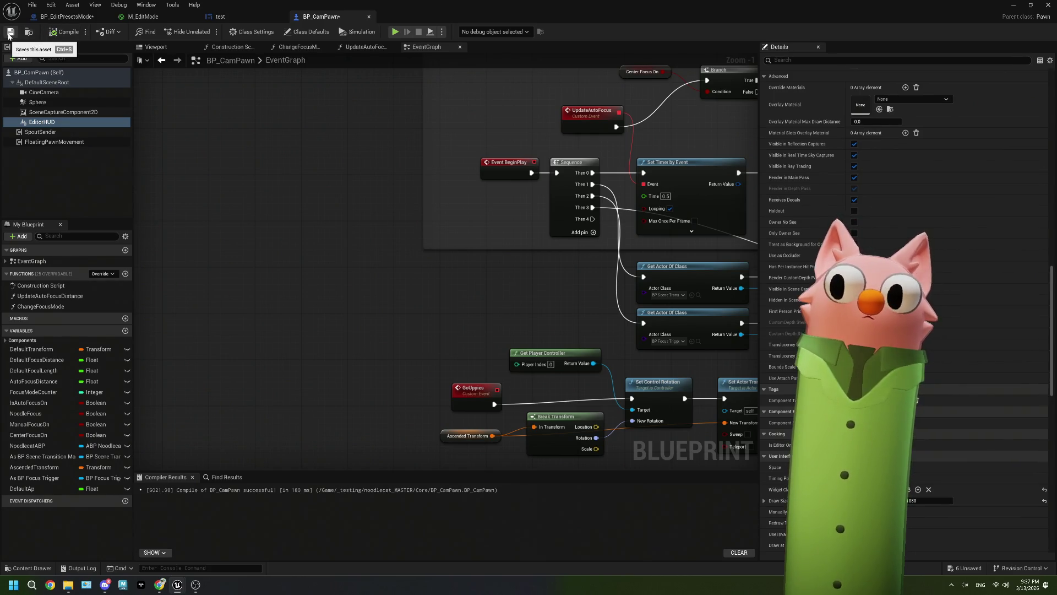
pyautogui.click(10, 34)
pyautogui.hotkey('alt', 'Tab')
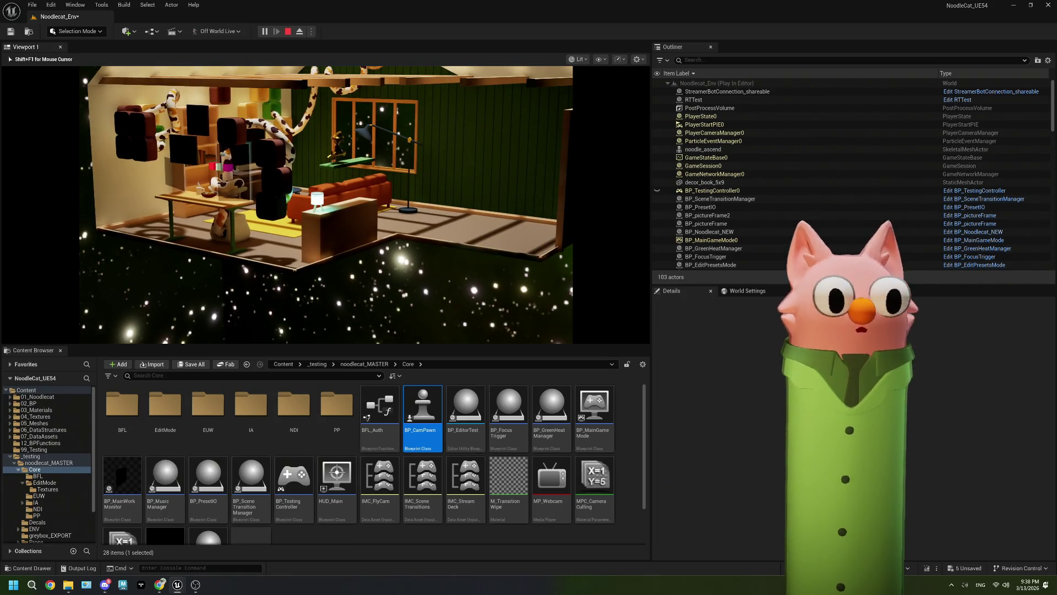
pyautogui.press('Escape')
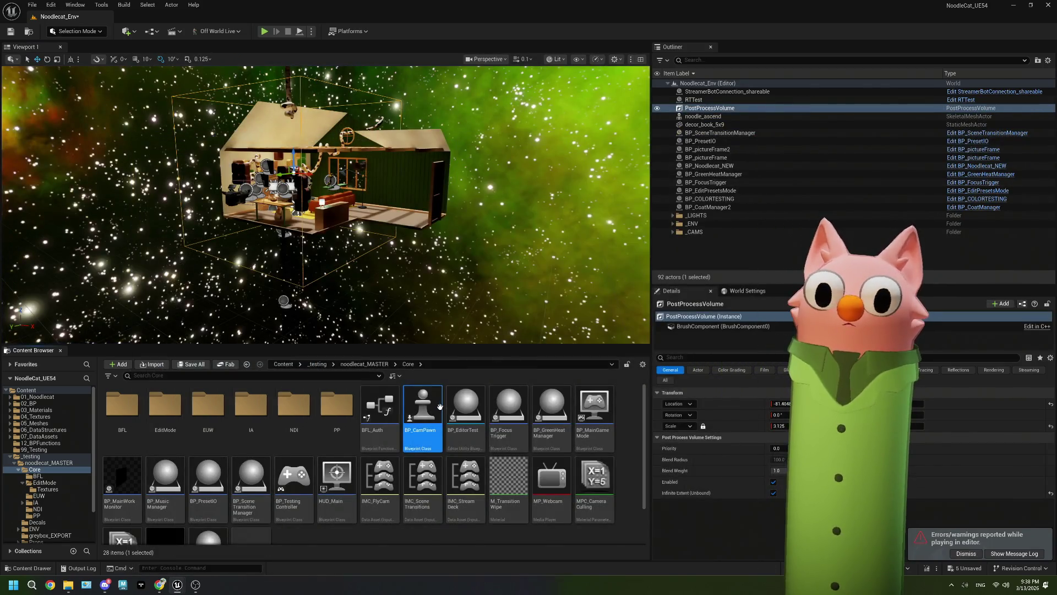
pyautogui.doubleClick(440, 406)
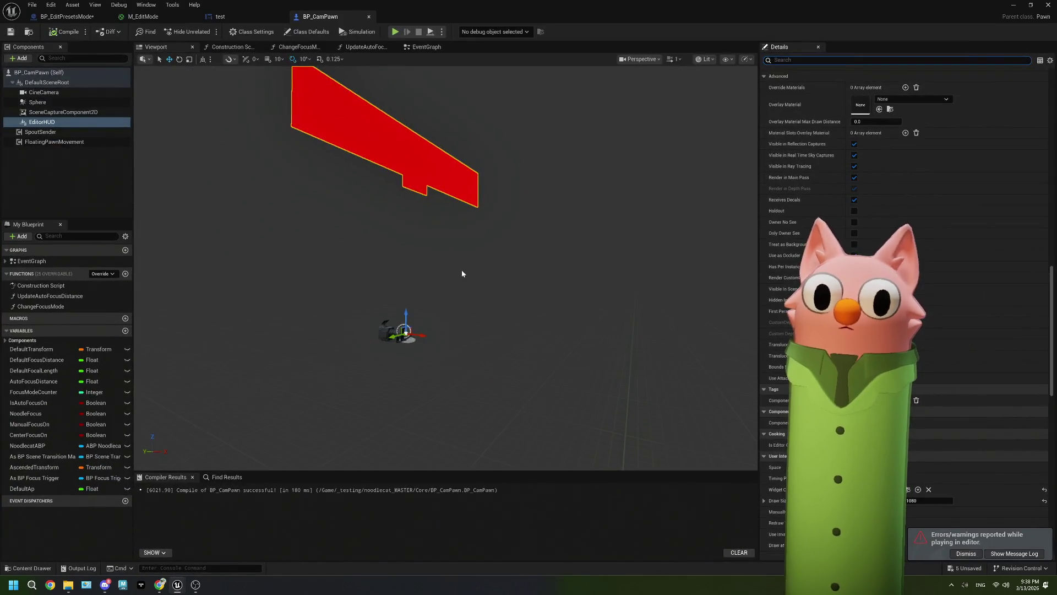
# - Drag the EditorHUD widget to the right in the BP_CamPawn preview, then compile and save
pyautogui.click(426, 173)
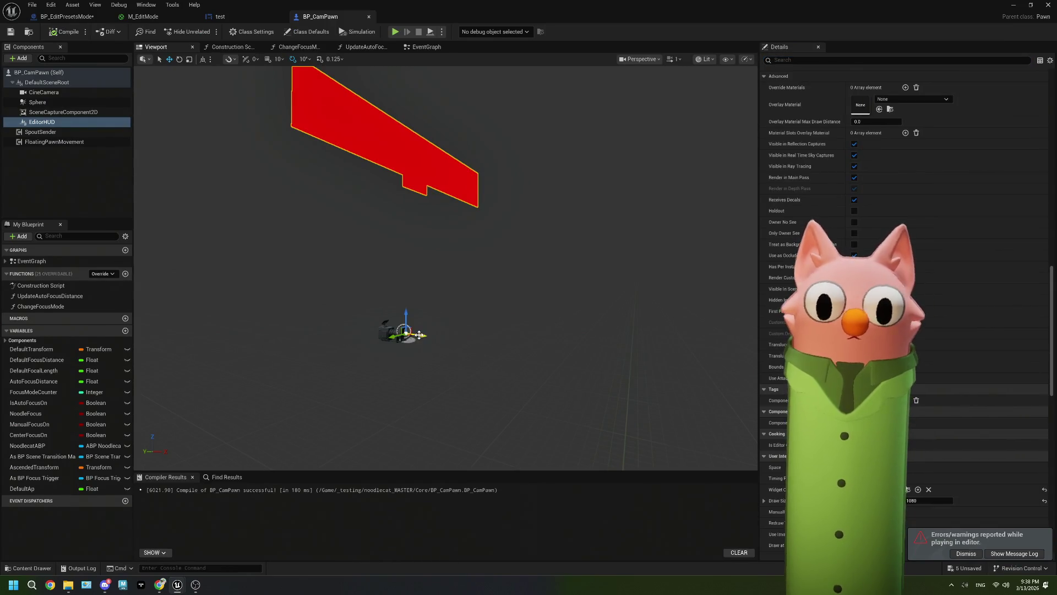
pyautogui.moveTo(420, 334); pyautogui.dragTo(497, 343)
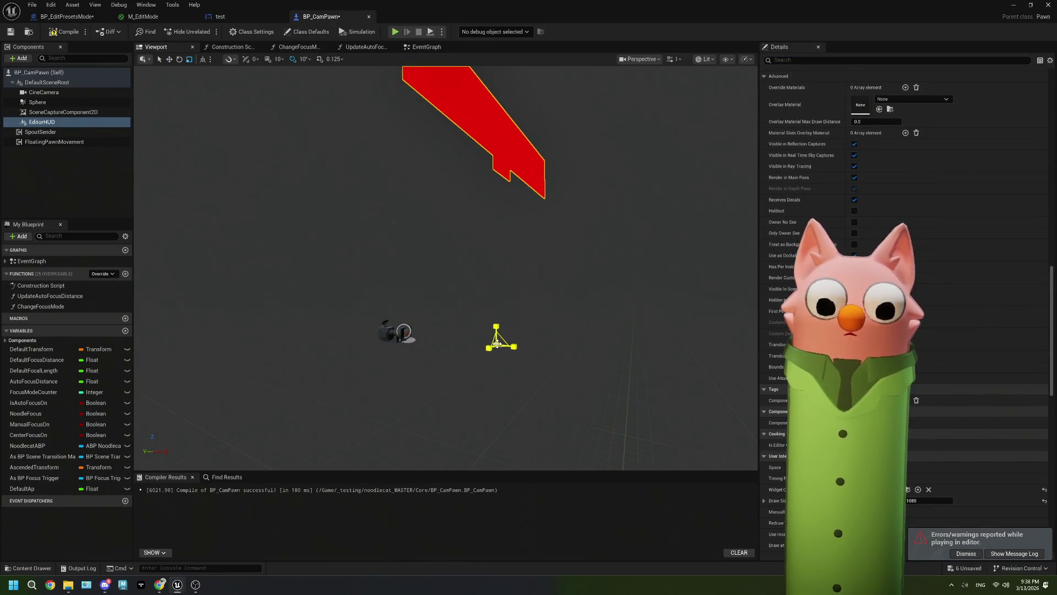
pyautogui.click(10, 32)
# - Play the level to test the widget, then stop the session and dismiss the error log
pyautogui.click(1013, 5)
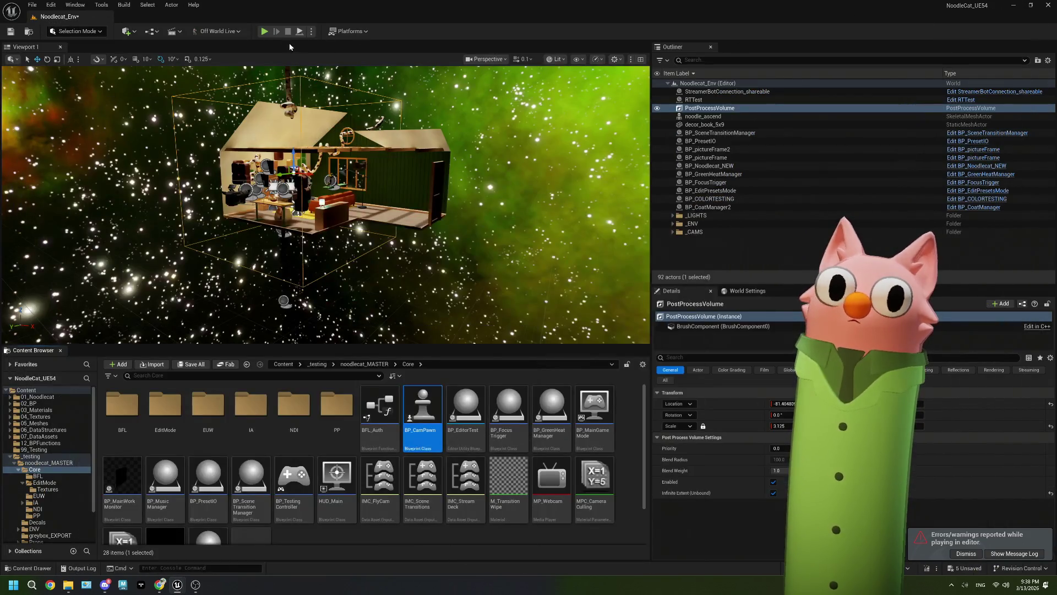
pyautogui.click(266, 32)
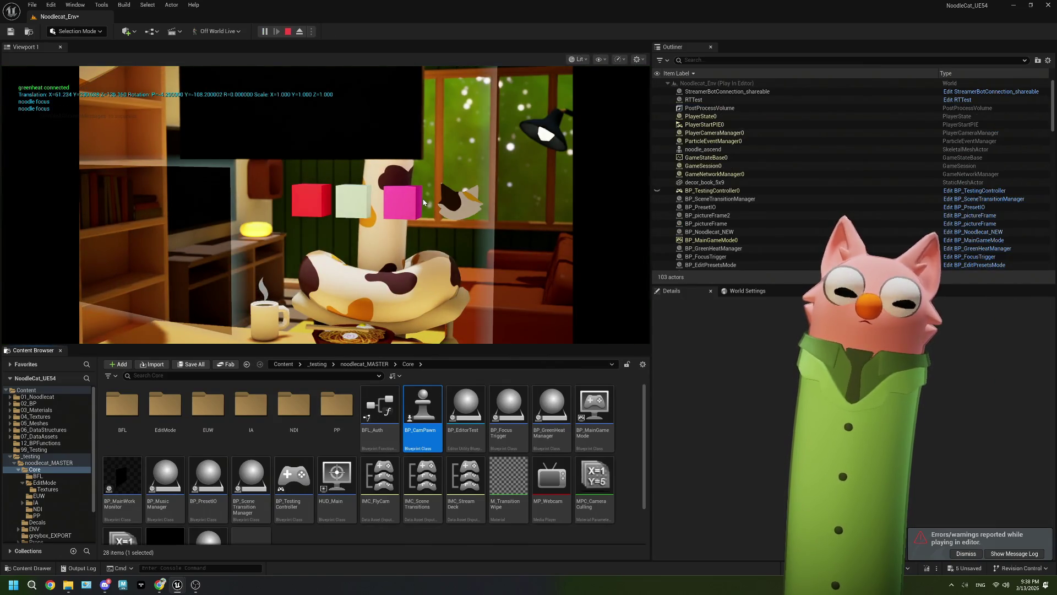
pyautogui.click(322, 129)
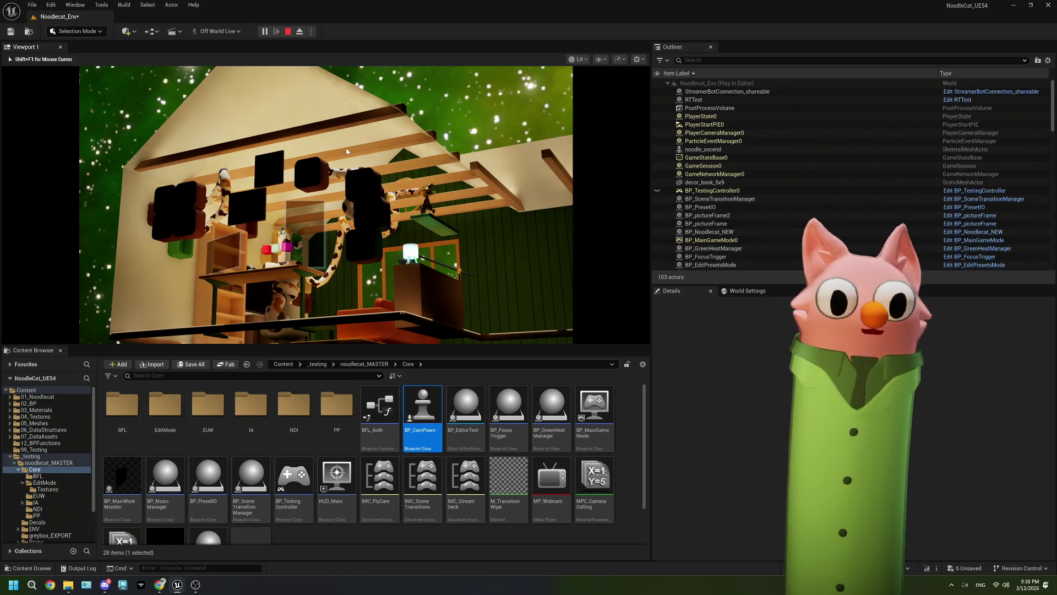
pyautogui.press('Escape')
pyautogui.click(765, 141)
# - Reopen BP_CamPawn, rotate the EditorHUD widget with the rotate gizmo, and compile and save
pyautogui.doubleClick(423, 418)
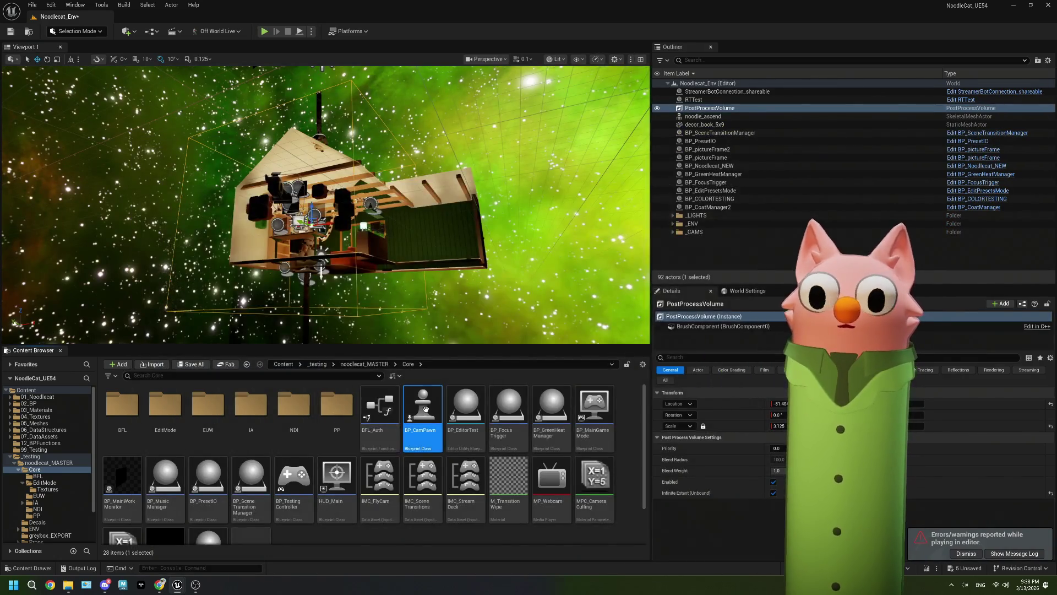
pyautogui.moveTo(386, 296)
pyautogui.mouseDown()
pyautogui.moveTo(369, 294)
pyautogui.moveTo(387, 296)
pyautogui.mouseUp()
pyautogui.press('e')
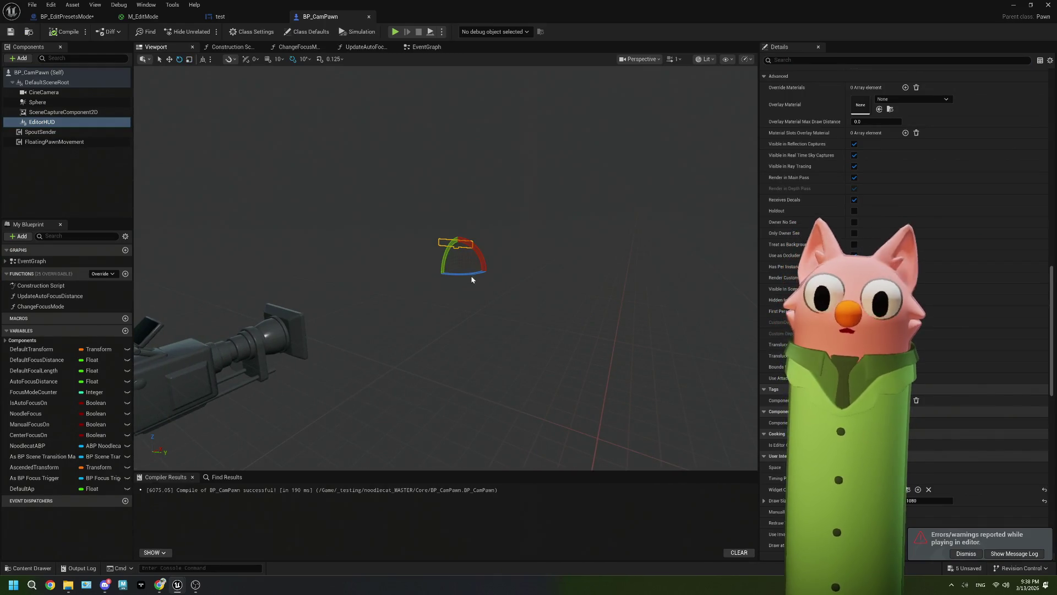
pyautogui.moveTo(471, 279); pyautogui.dragTo(435, 243)
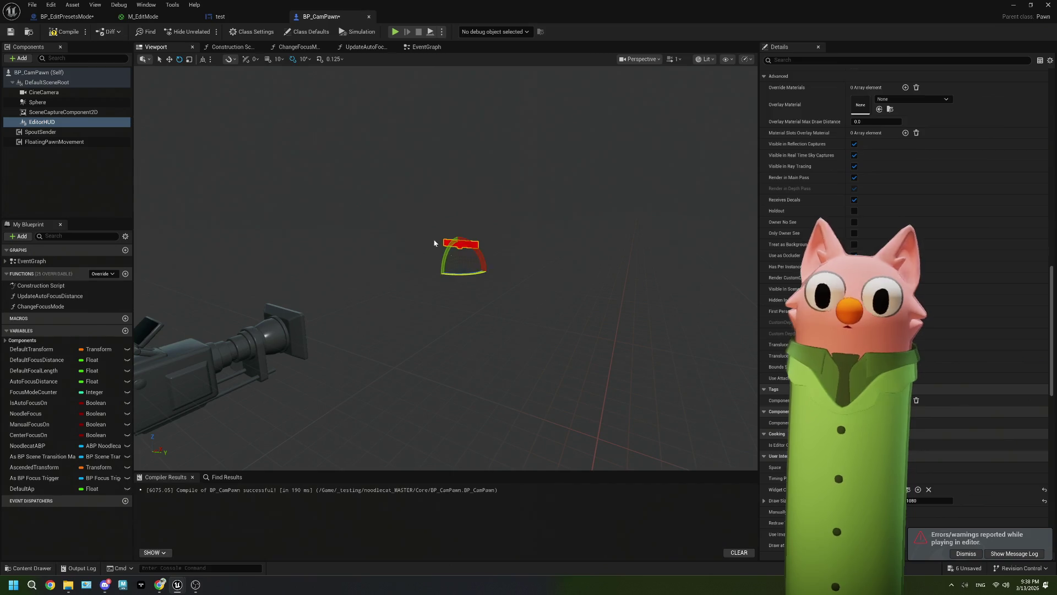
pyautogui.click(65, 32)
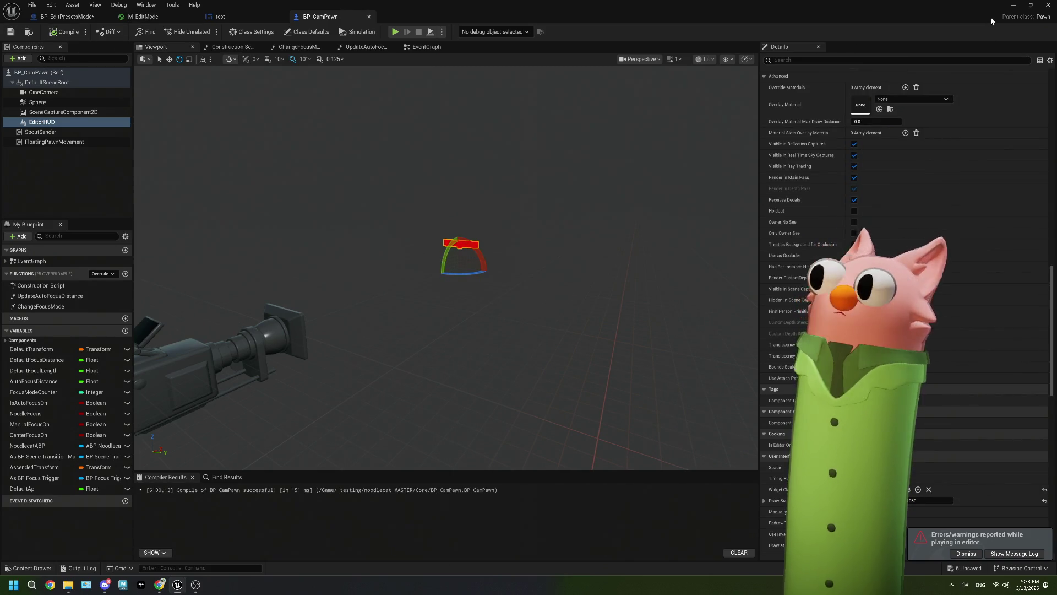
pyautogui.click(1014, 5)
# - Play the level to check the red EditorHUD bar, stop it, and reopen BP_CamPawn
pyautogui.click(264, 32)
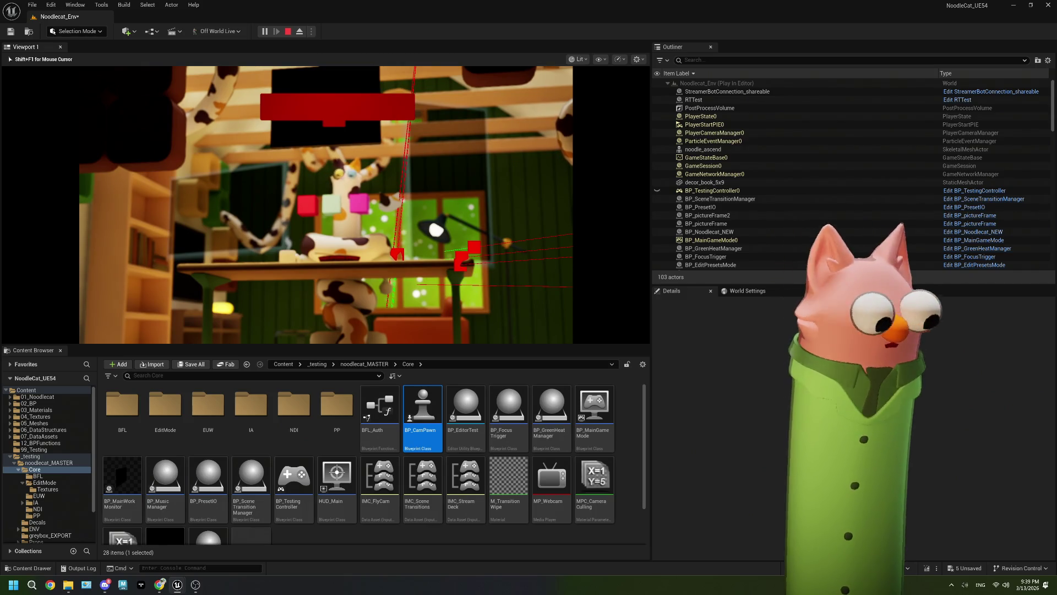
pyautogui.press('Escape')
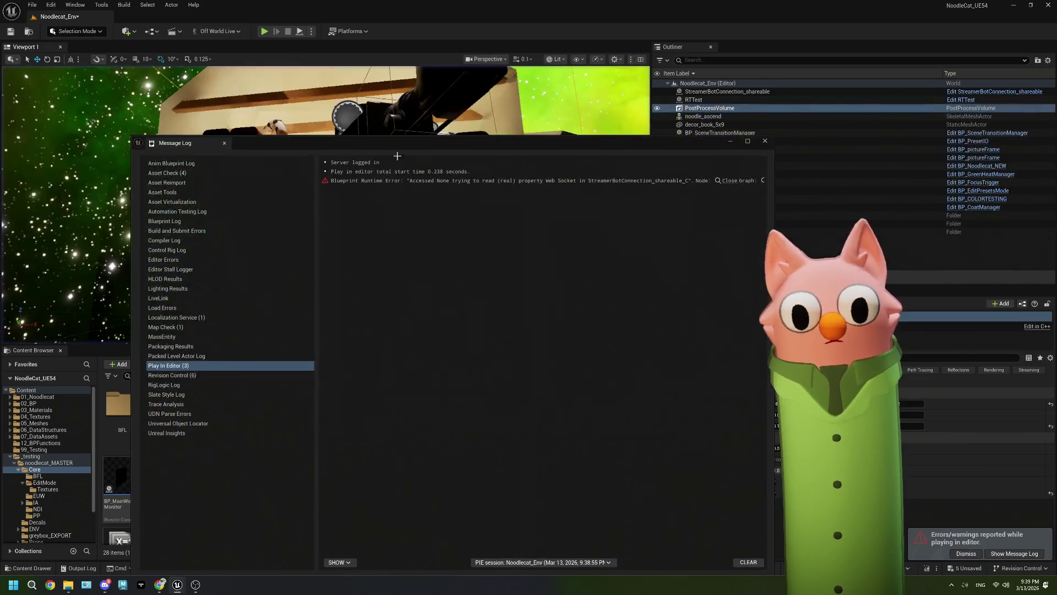
pyautogui.click(765, 142)
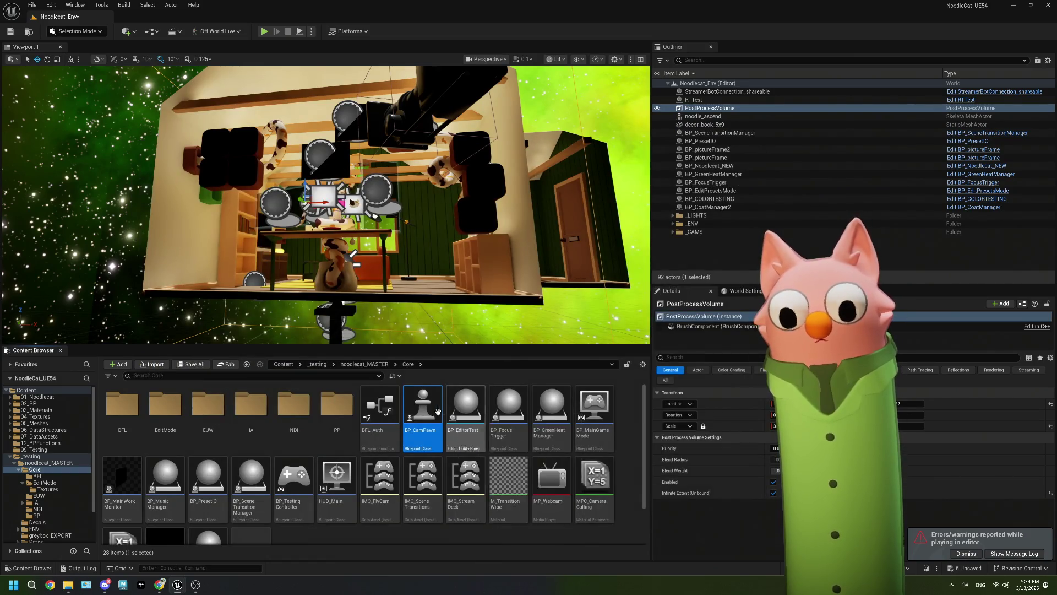
pyautogui.doubleClick(419, 414)
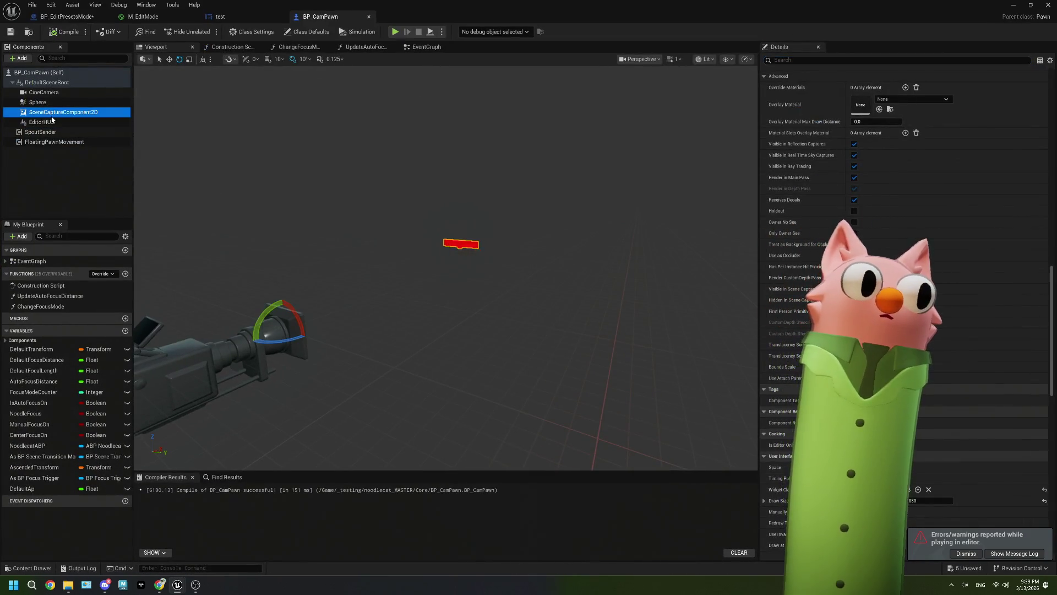
# - Scroll the Details panel to the top and drag the Viewport/Details splitter left to widen it
pyautogui.scroll(3, 786, 258)
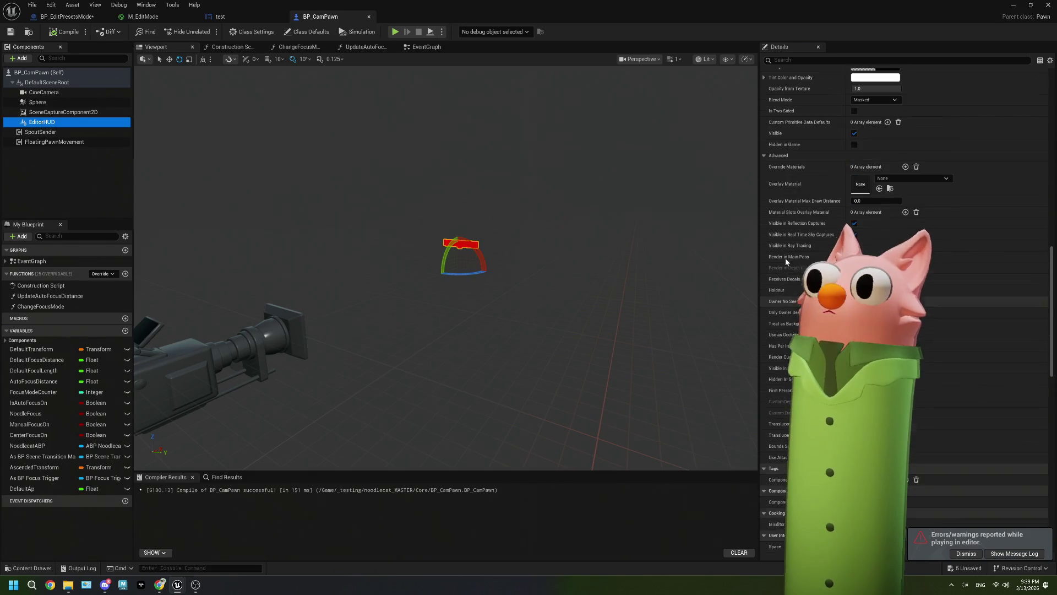
pyautogui.scroll(10, 786, 261)
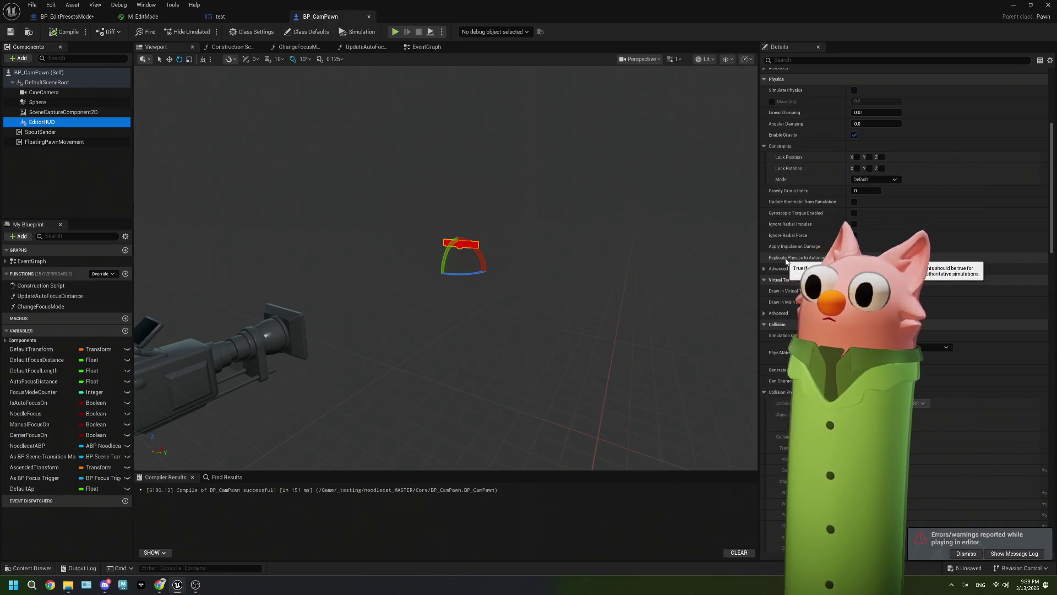
pyautogui.scroll(5, 785, 261)
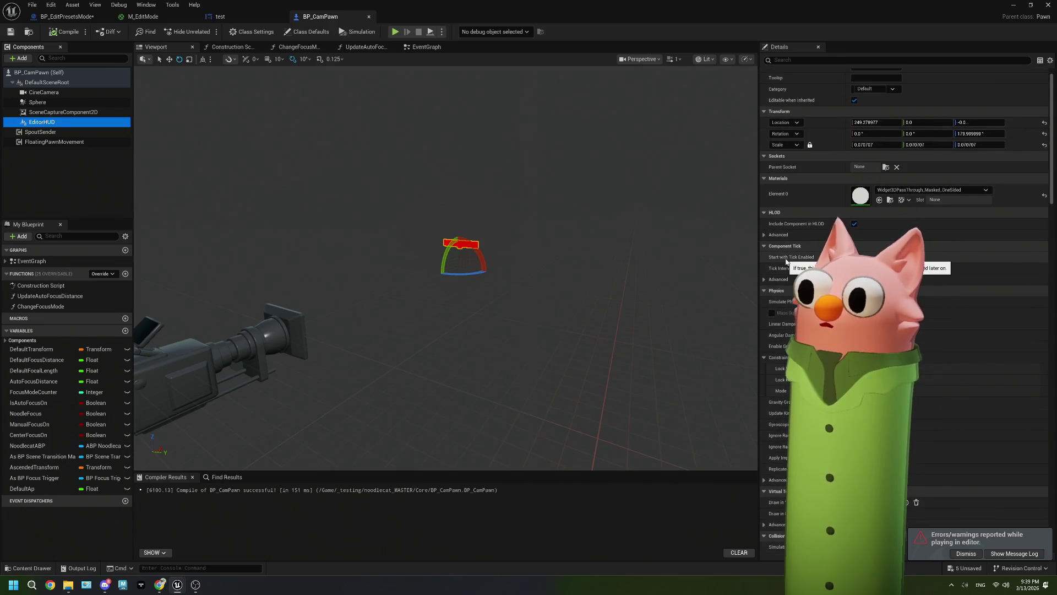
pyautogui.scroll(1, 786, 261)
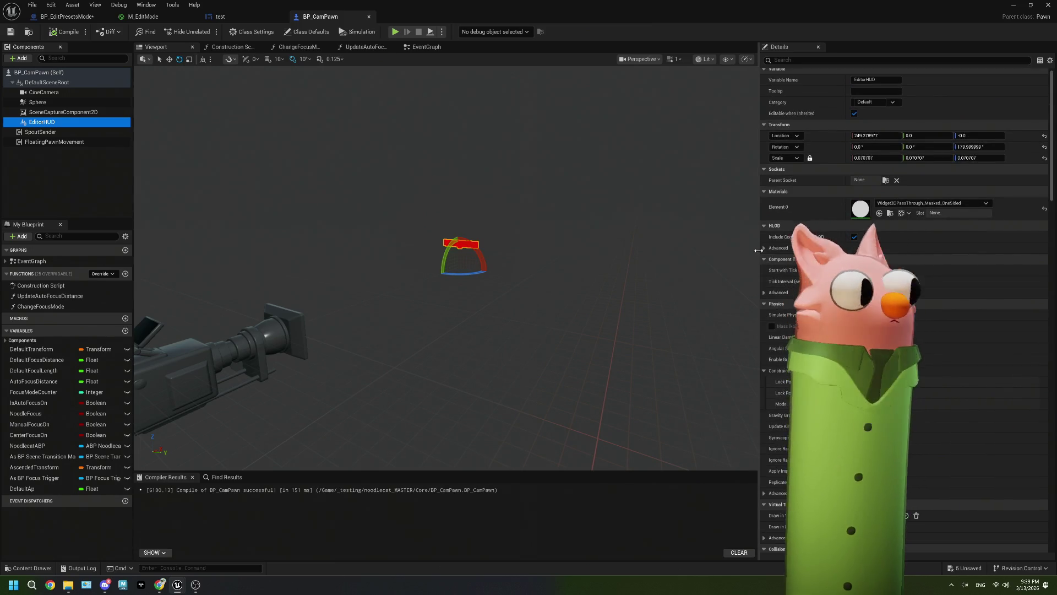
pyautogui.moveTo(759, 250); pyautogui.dragTo(554, 242)
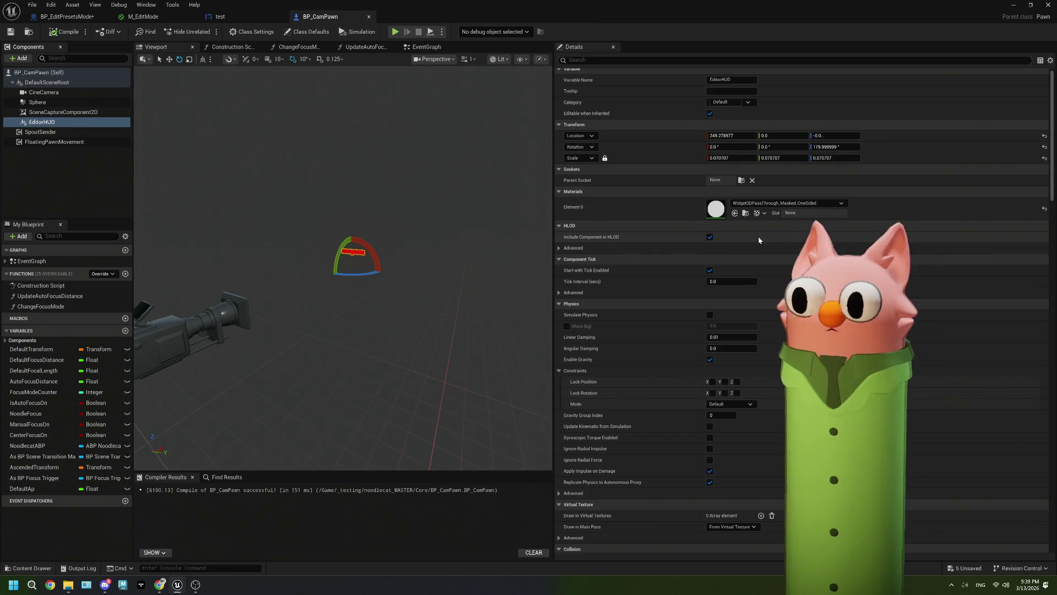
pyautogui.moveTo(706, 248); pyautogui.dragTo(663, 249)
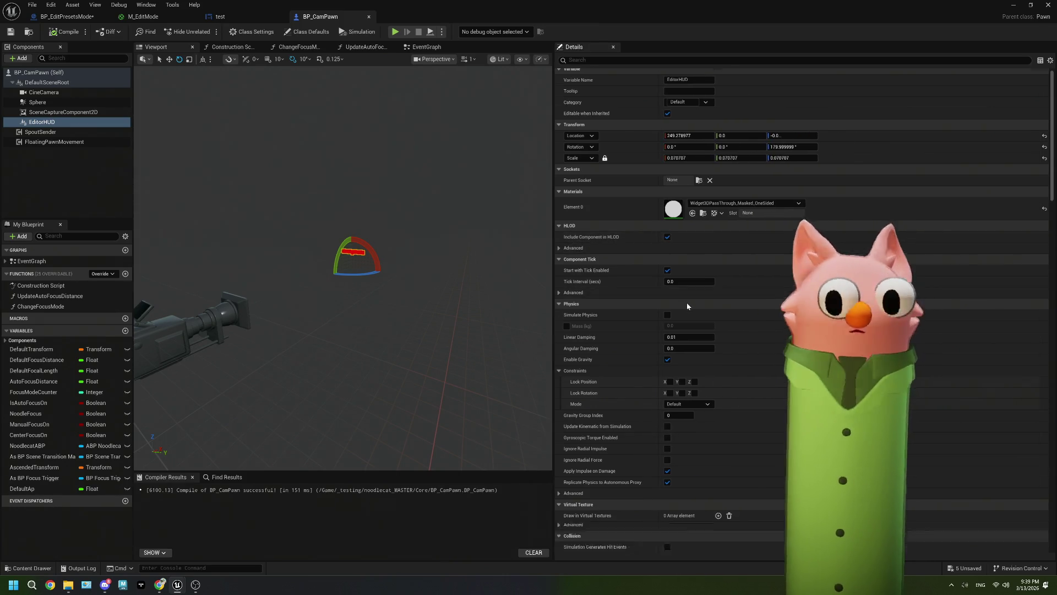
pyautogui.scroll(-5, 686, 302)
pyautogui.scroll(5, 686, 302)
pyautogui.write('dof')
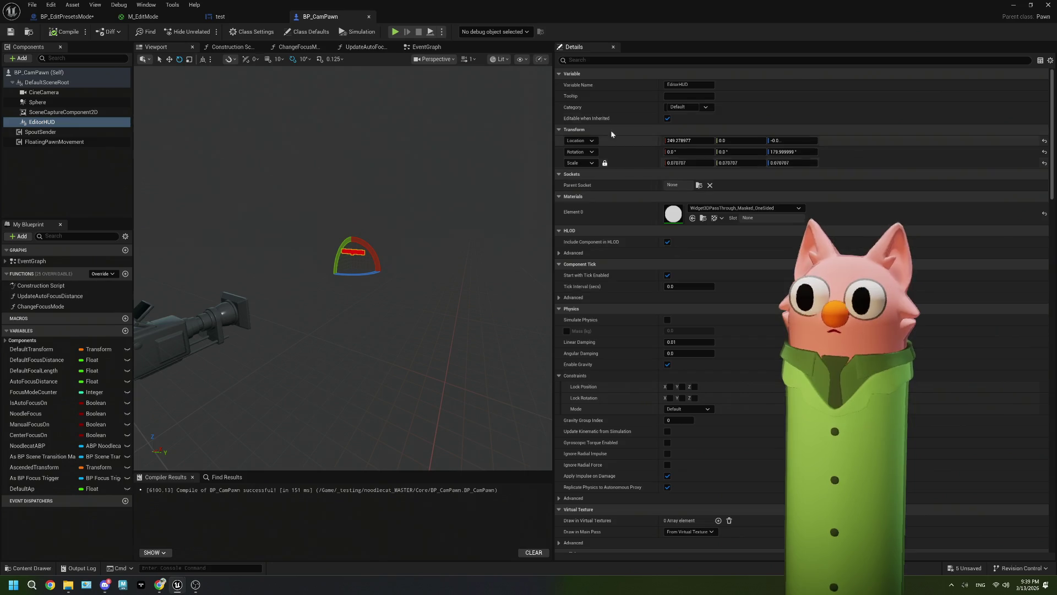
# - Filter EditorHUD's properties by 'dof' and keep the constraint Mode at Default
pyautogui.click(581, 61)
pyautogui.write('dof')
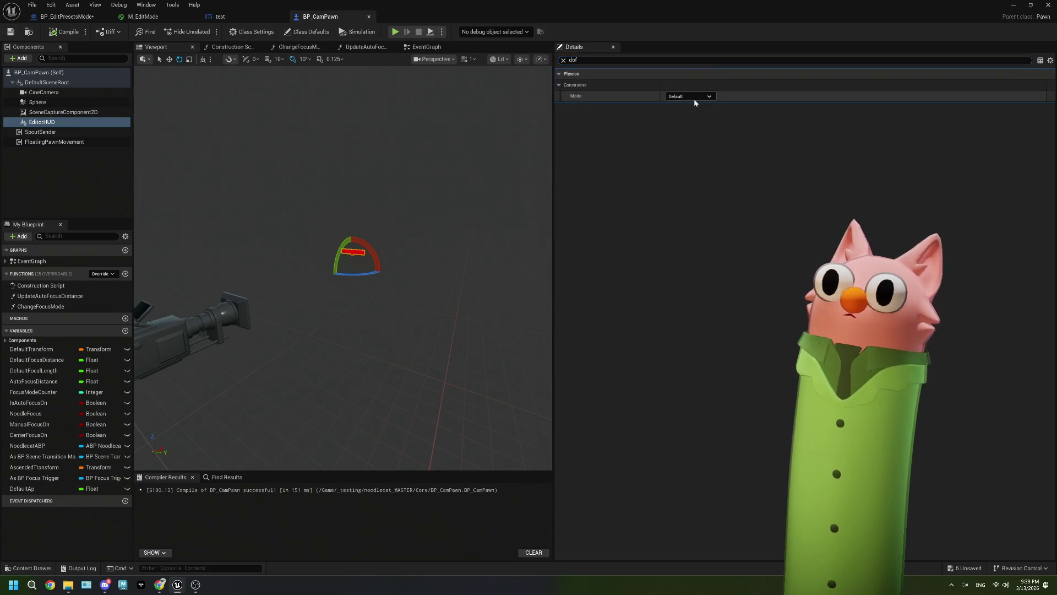
pyautogui.click(694, 97)
pyautogui.click(695, 103)
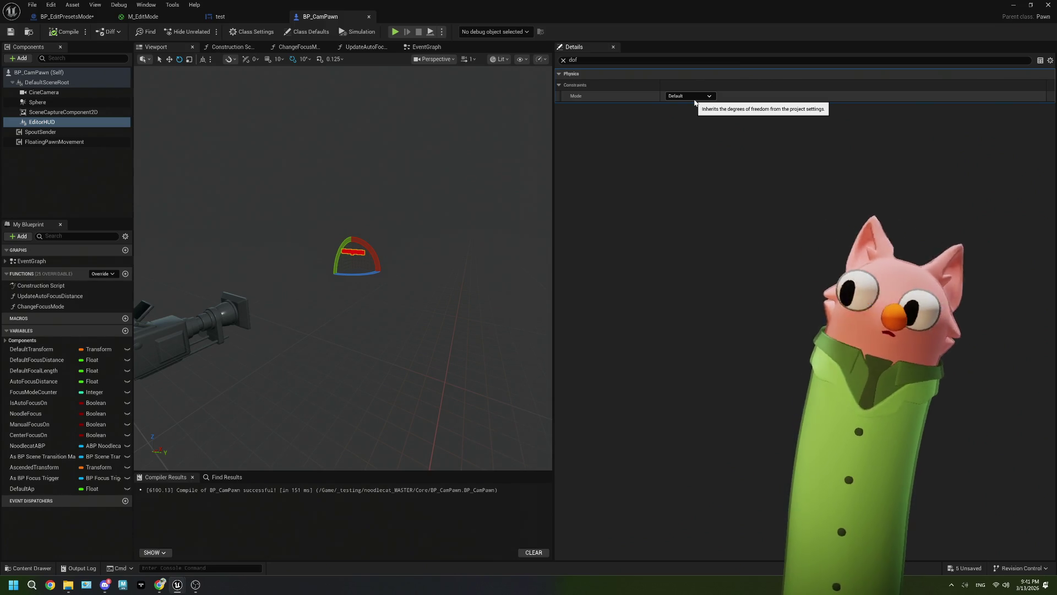
# - Search EditorHUD's properties for 'depth', then close BP_CamPawn without applying M_EditMode changes
pyautogui.click(582, 62)
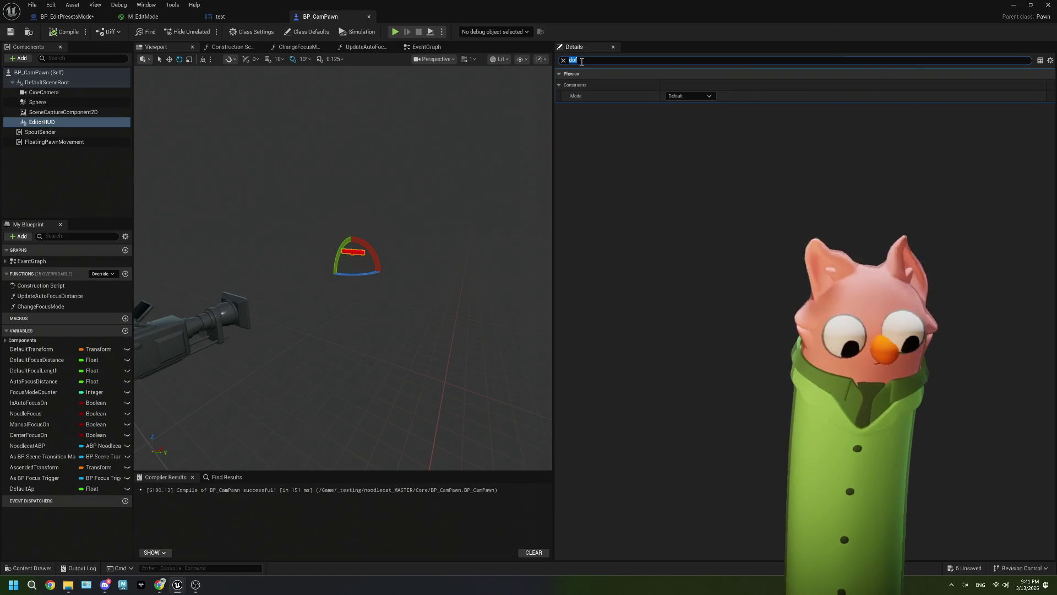
pyautogui.write('depth')
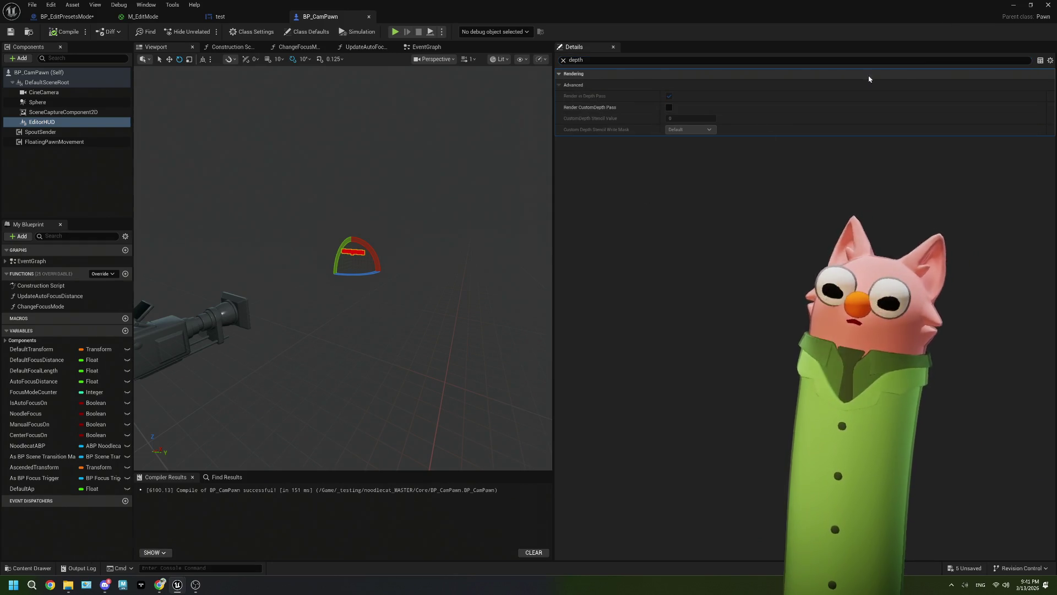
pyautogui.click(1048, 5)
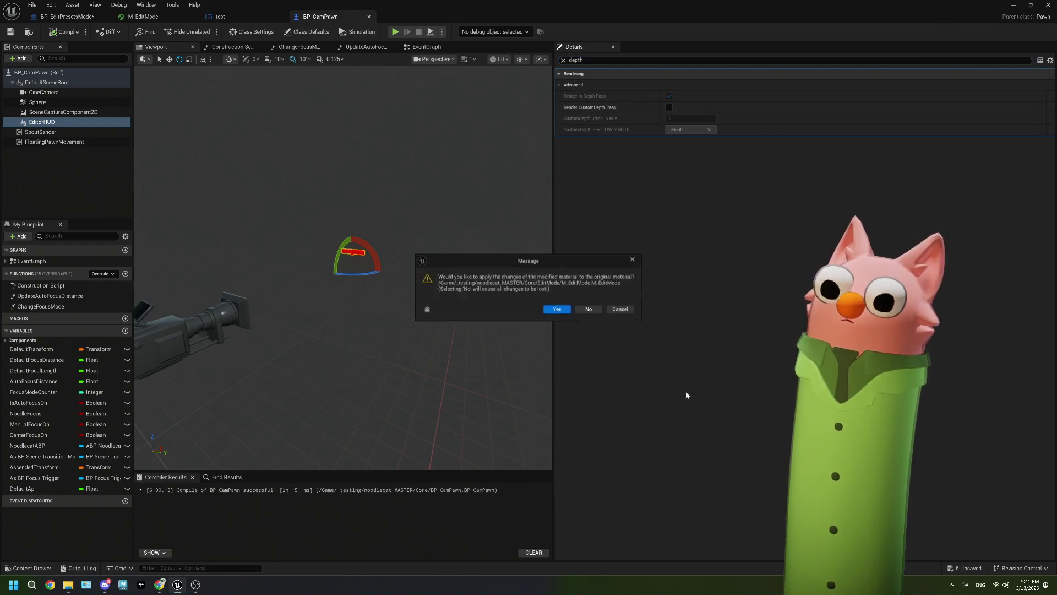
pyautogui.click(588, 309)
pyautogui.click(635, 422)
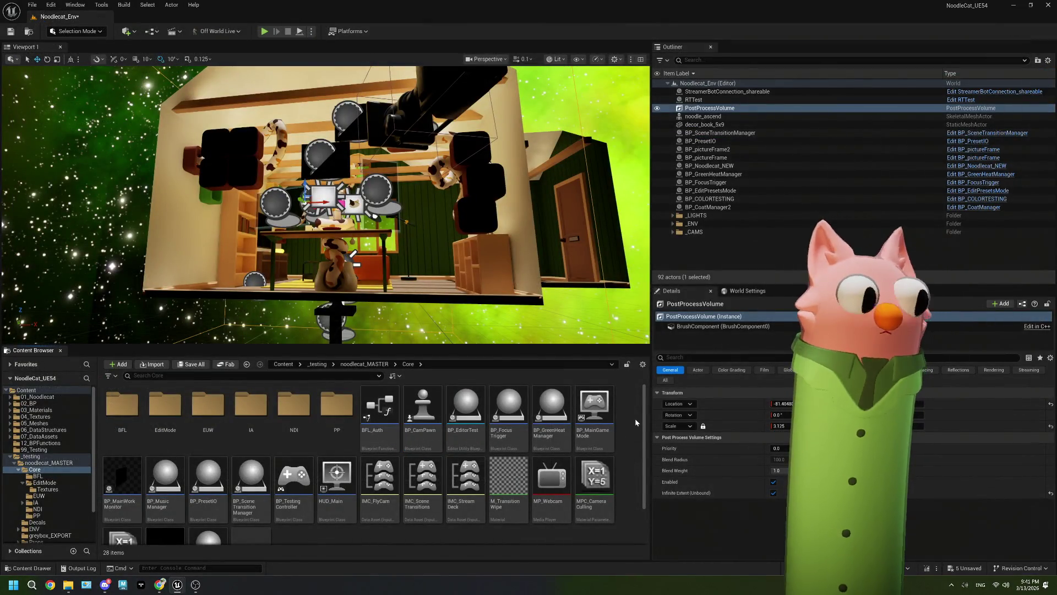